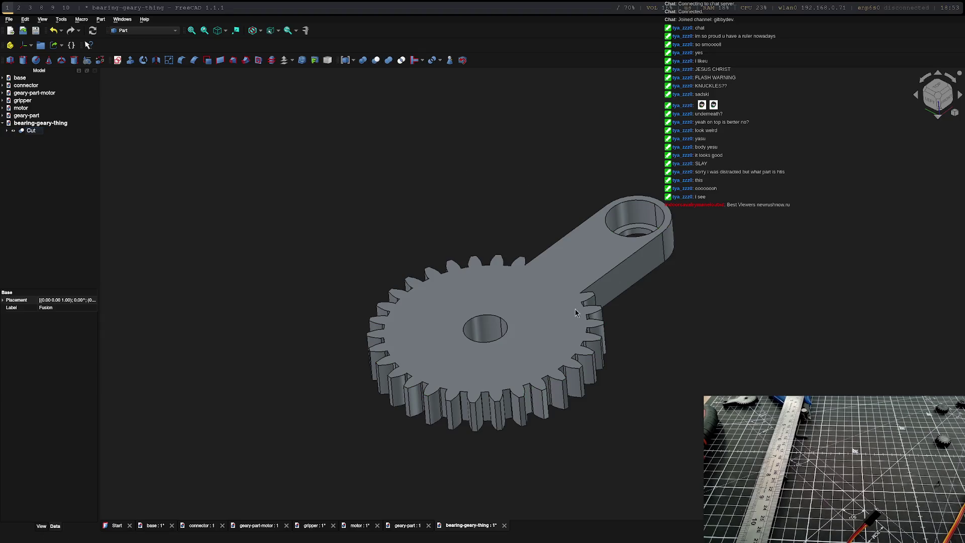
Step: Add a new cylinder (Cylinder001) to the gear-arm document
{"action": "mouse_move", "coordinate": [575, 312]}
{"action": "middle_mouse_down"}
{"action": "mouse_move", "coordinate": [506, 407]}
{"action": "mouse_move", "coordinate": [694, 204]}
{"action": "mouse_move", "coordinate": [638, 460]}
{"action": "mouse_move", "coordinate": [582, 438]}
{"action": "mouse_move", "coordinate": [585, 369]}
{"action": "middle_mouse_up"}
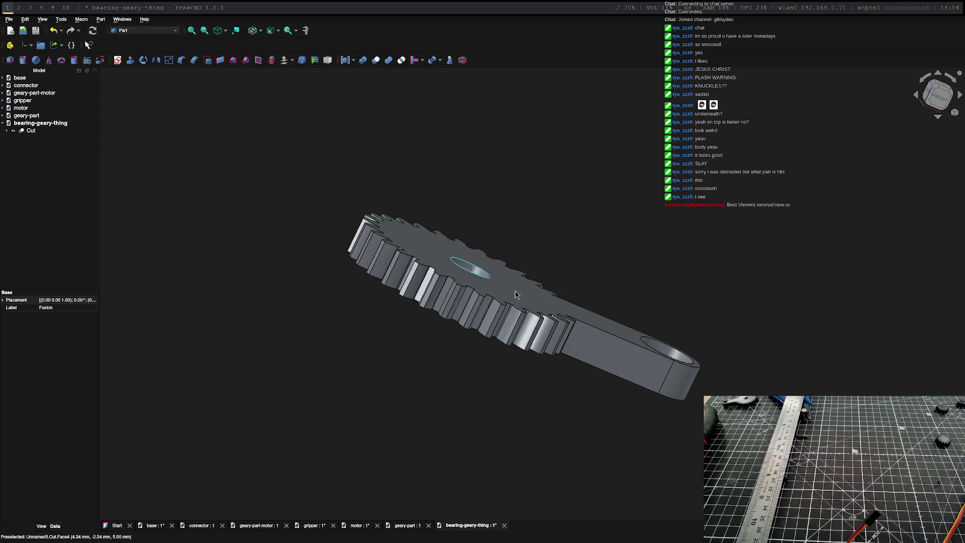
{"action": "middle_click_drag", "start_coordinate": [516, 295], "coordinate": [452, 226]}
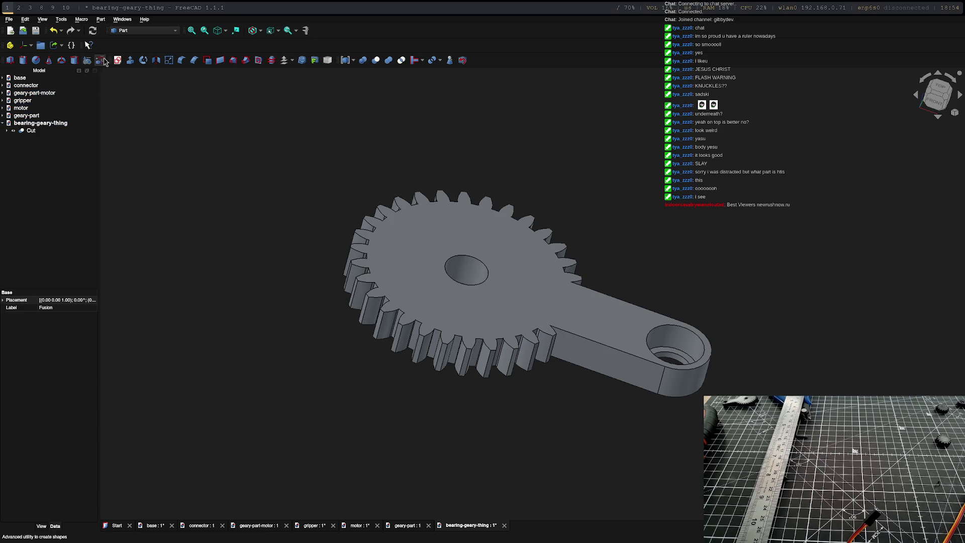
{"action": "left_click", "coordinate": [24, 60]}
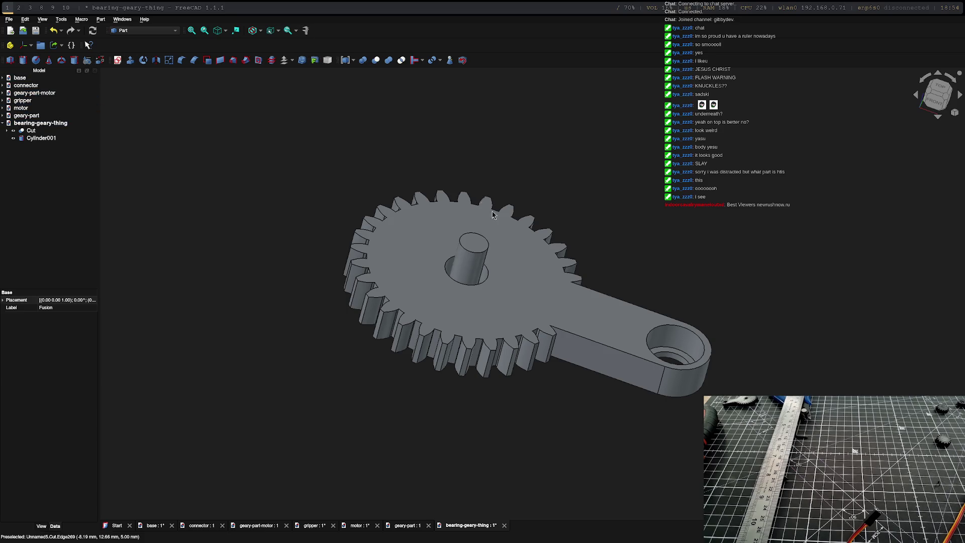
{"action": "mouse_move", "coordinate": [401, 362]}
{"action": "middle_mouse_down"}
{"action": "mouse_move", "coordinate": [463, 416]}
{"action": "mouse_move", "coordinate": [541, 420]}
{"action": "mouse_move", "coordinate": [482, 324]}
{"action": "middle_mouse_up"}
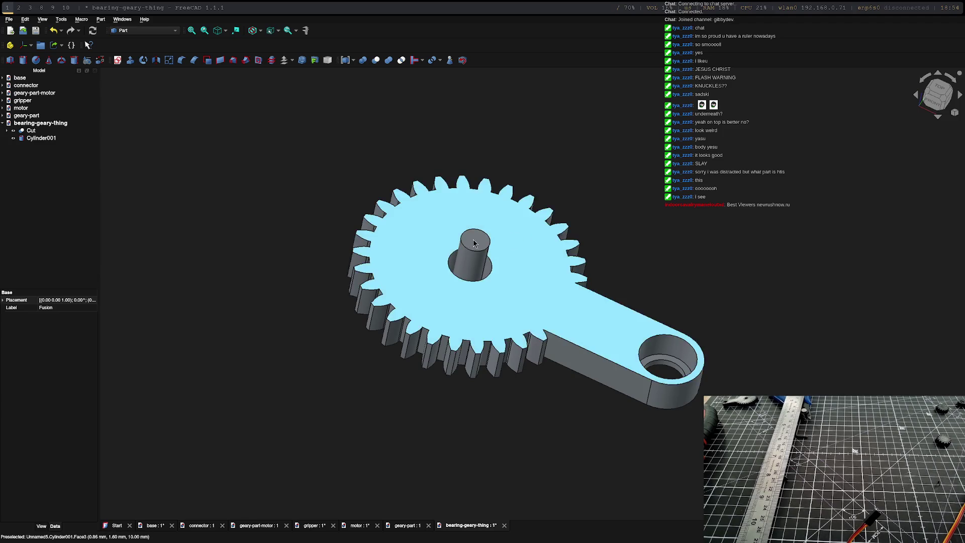
Step: Set Cylinder001 to radius 4 mm, keeping its 10 mm height
{"action": "left_click", "coordinate": [41, 139]}
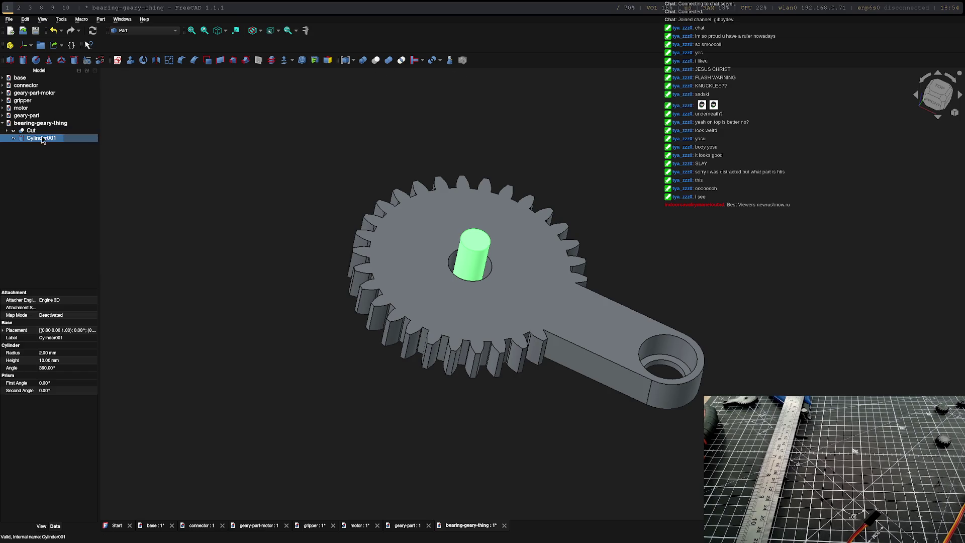
{"action": "left_click", "coordinate": [49, 353]}
{"action": "left_click", "coordinate": [45, 353]}
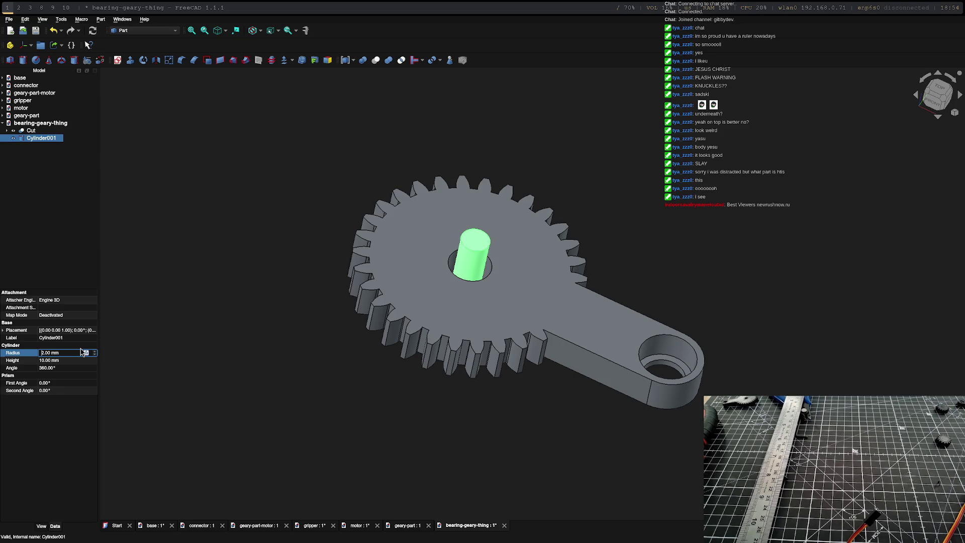
{"action": "type", "text": "4"}
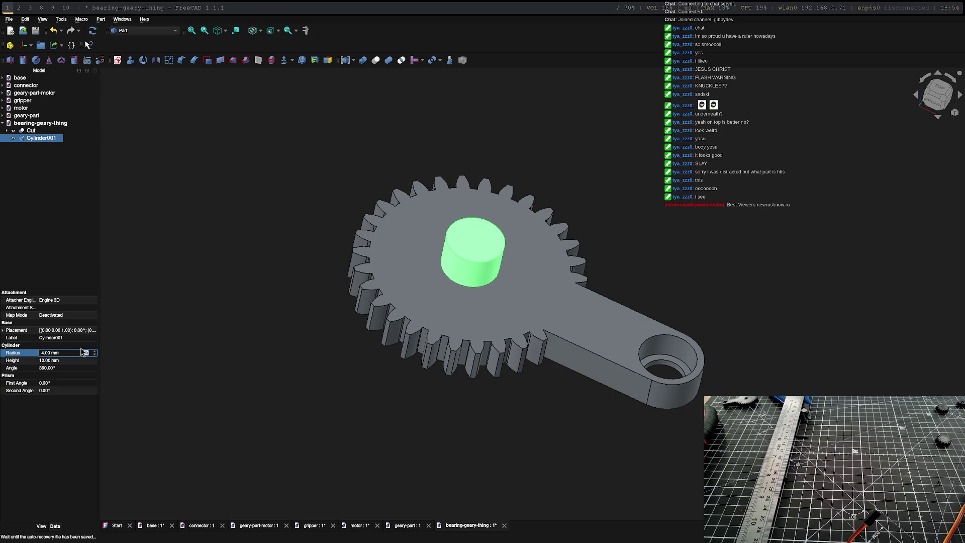
{"action": "key", "text": "Tab"}
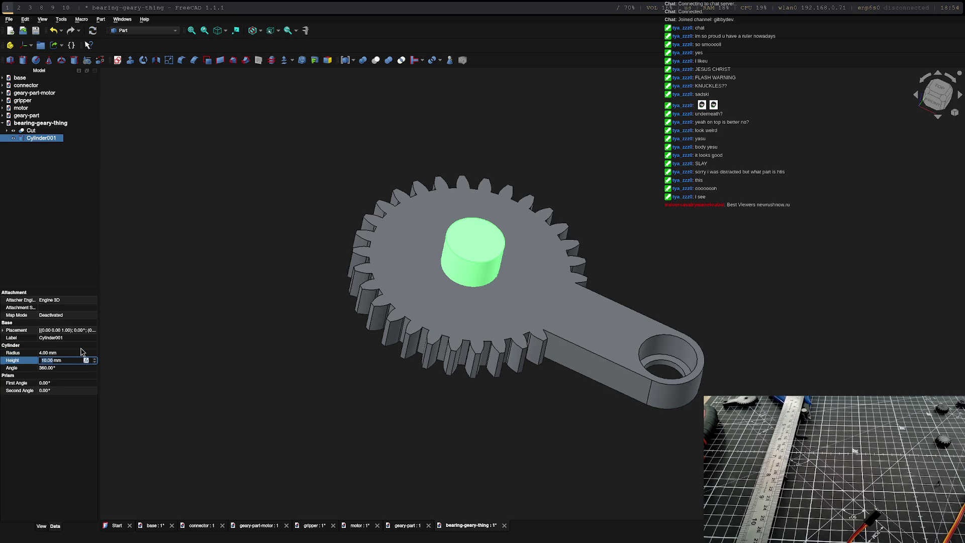
{"action": "key", "text": "Return"}
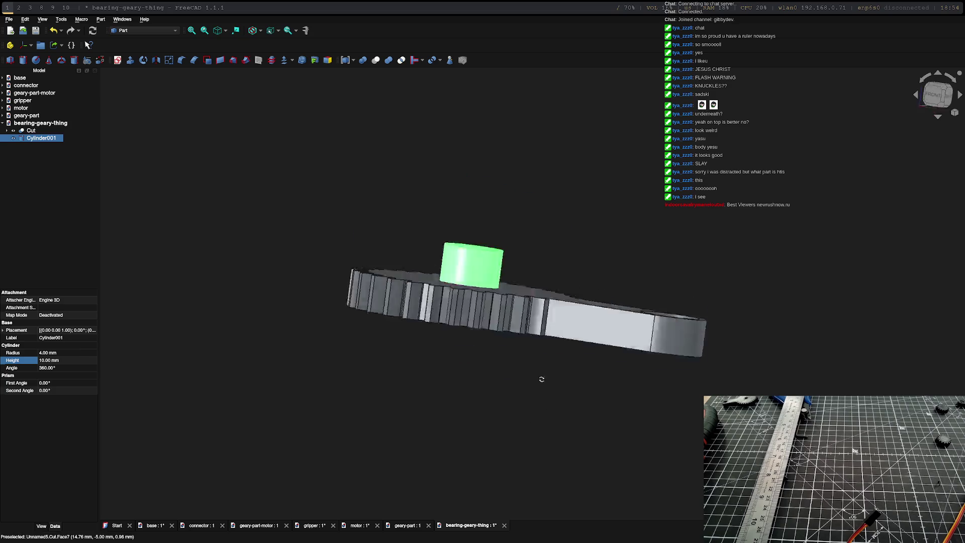
{"action": "mouse_move", "coordinate": [480, 208]}
{"action": "middle_mouse_down"}
{"action": "mouse_move", "coordinate": [483, 302]}
{"action": "mouse_move", "coordinate": [481, 281]}
{"action": "middle_mouse_up"}
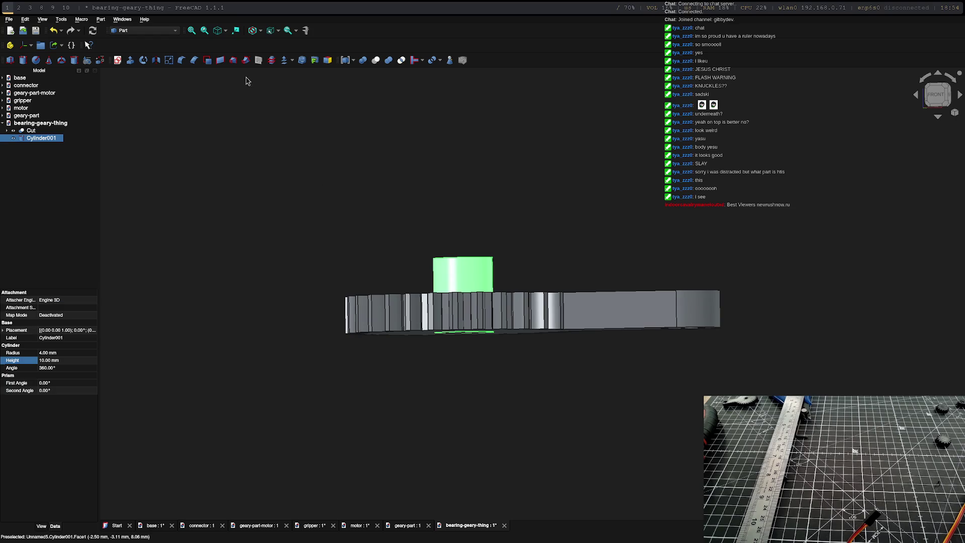
{"action": "right_click", "coordinate": [469, 276]}
{"action": "mouse_move", "coordinate": [520, 453]}
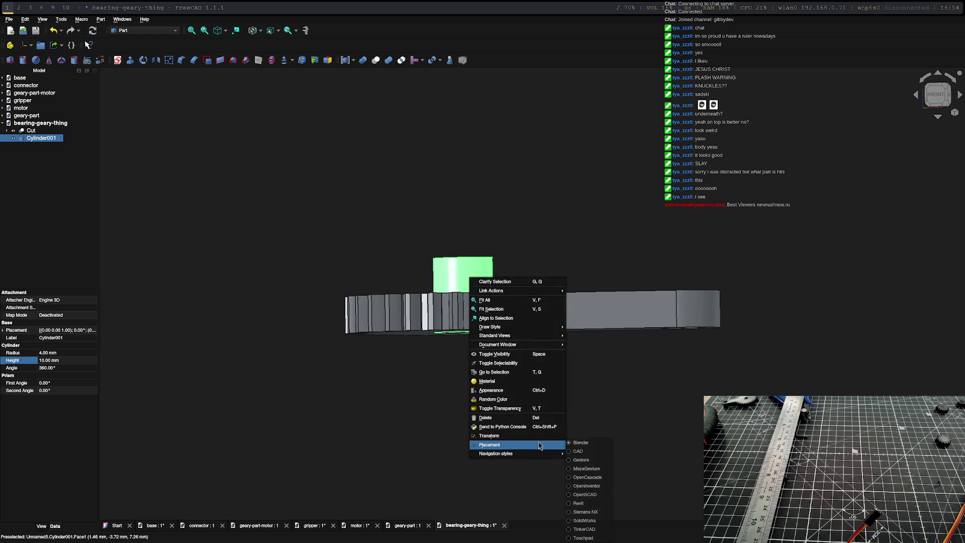
Step: Transform the cylinder 1 mm upward along its axis in the gear's central hole
{"action": "left_click", "coordinate": [489, 436]}
{"action": "mouse_move", "coordinate": [464, 260]}
{"action": "left_mouse_down"}
{"action": "mouse_move", "coordinate": [463, 238]}
{"action": "mouse_move", "coordinate": [462, 259]}
{"action": "mouse_move", "coordinate": [461, 247]}
{"action": "left_mouse_up"}
{"action": "mouse_move", "coordinate": [483, 339]}
{"action": "middle_mouse_down"}
{"action": "mouse_move", "coordinate": [489, 436]}
{"action": "mouse_move", "coordinate": [483, 407]}
{"action": "middle_mouse_up"}
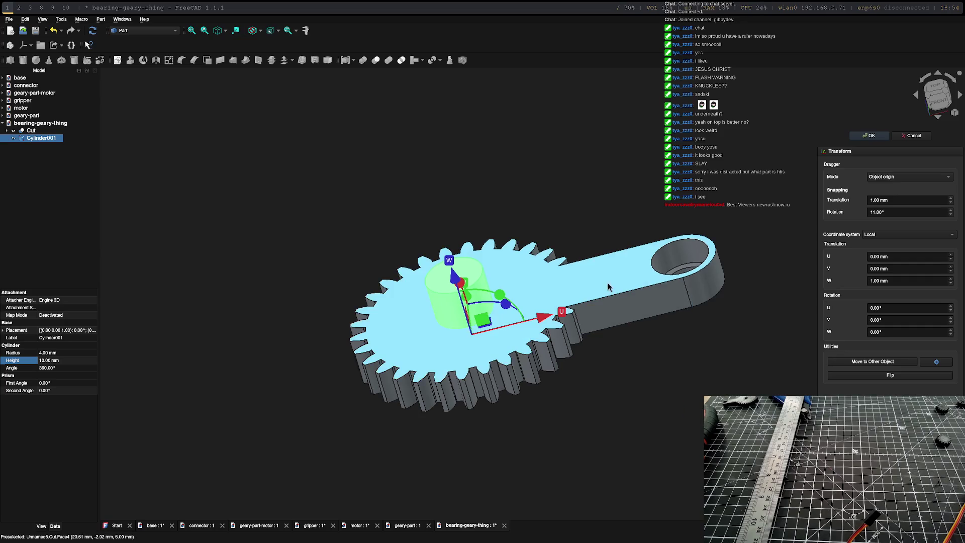
{"action": "left_click", "coordinate": [872, 134]}
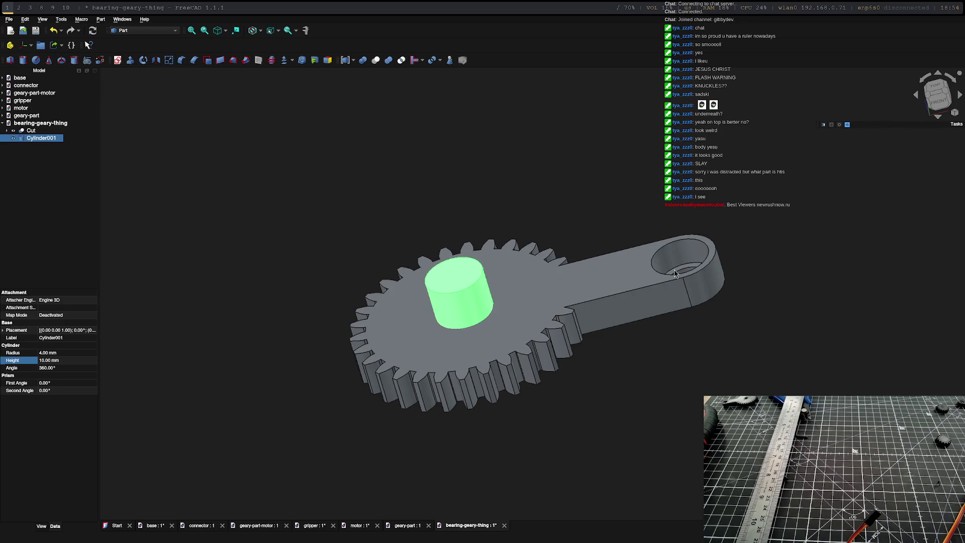
{"action": "left_click", "coordinate": [520, 287]}
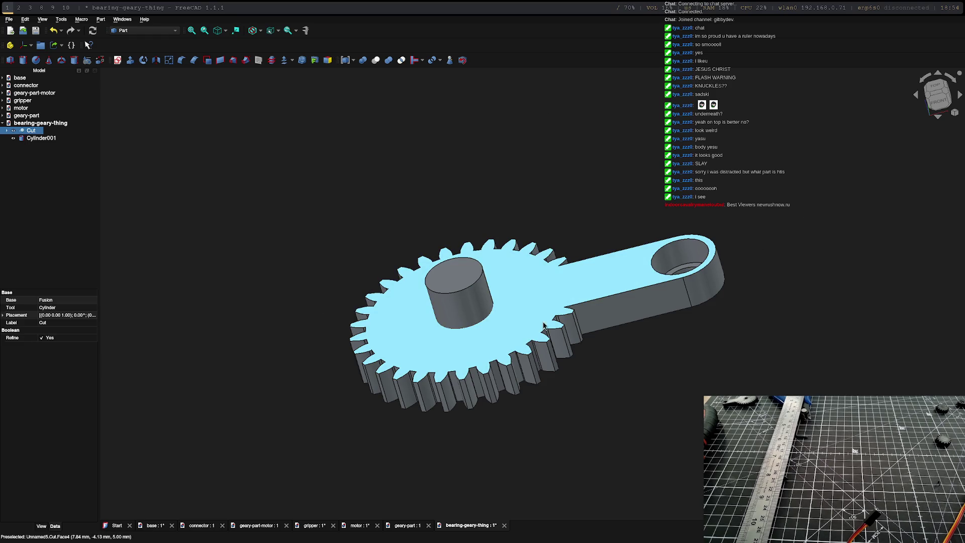
Step: Select the Cut body and Cylinder001 together and apply a Part Cut to subtract the cylinder
{"action": "left_click", "coordinate": [31, 131]}
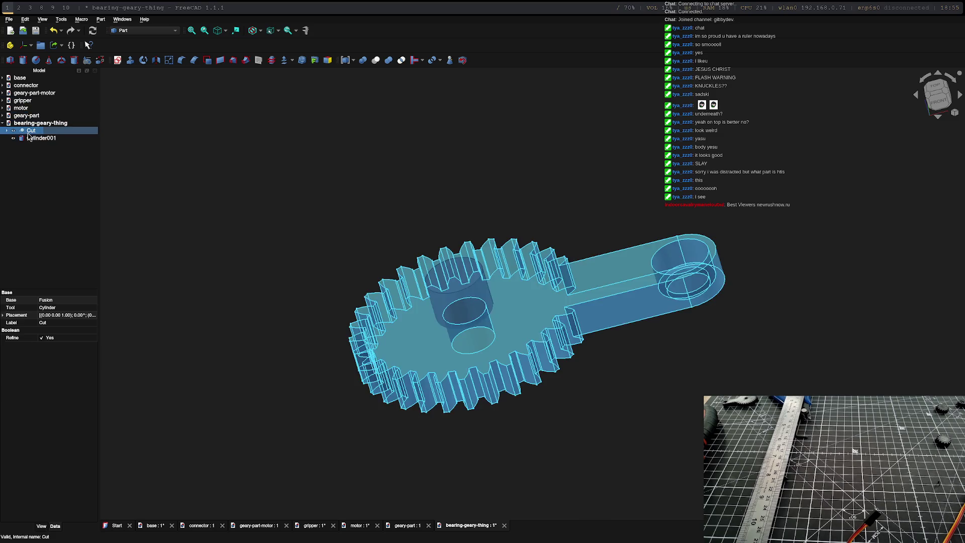
{"action": "left_click", "coordinate": [30, 133]}
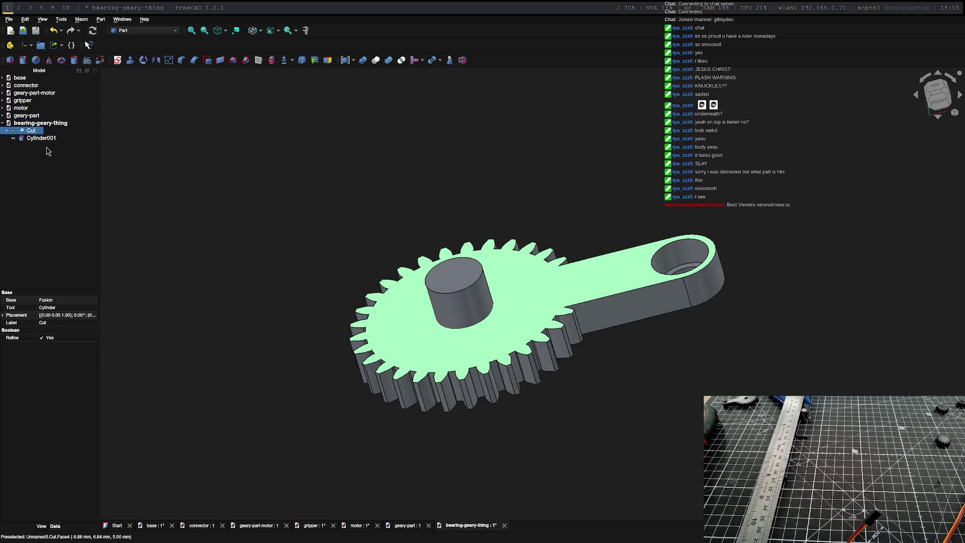
{"action": "left_click", "coordinate": [43, 131]}
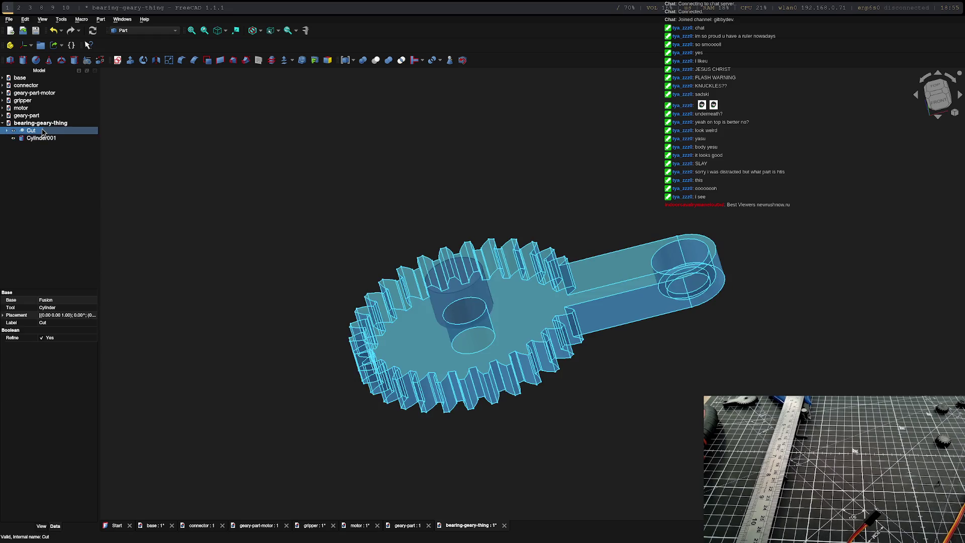
{"action": "left_click", "coordinate": [23, 187]}
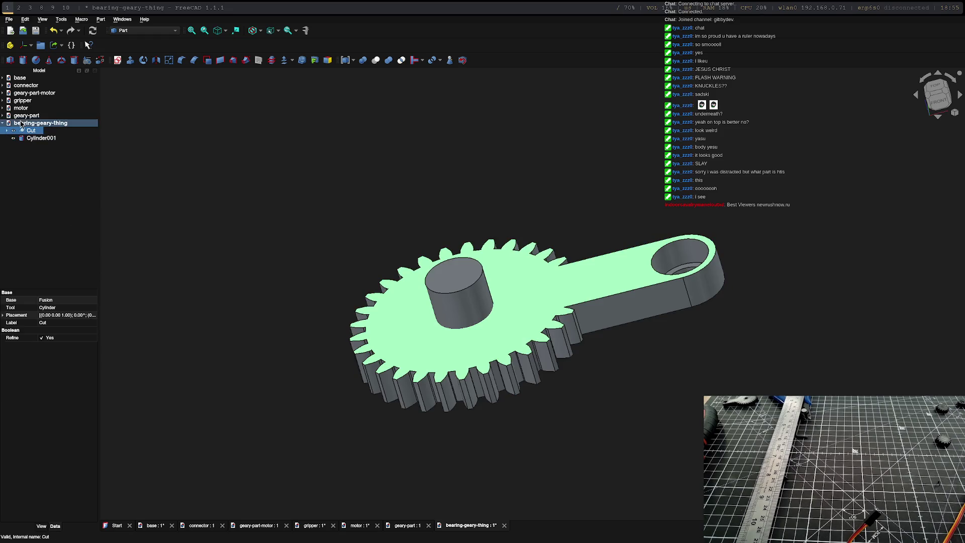
{"action": "left_click", "coordinate": [41, 138]}
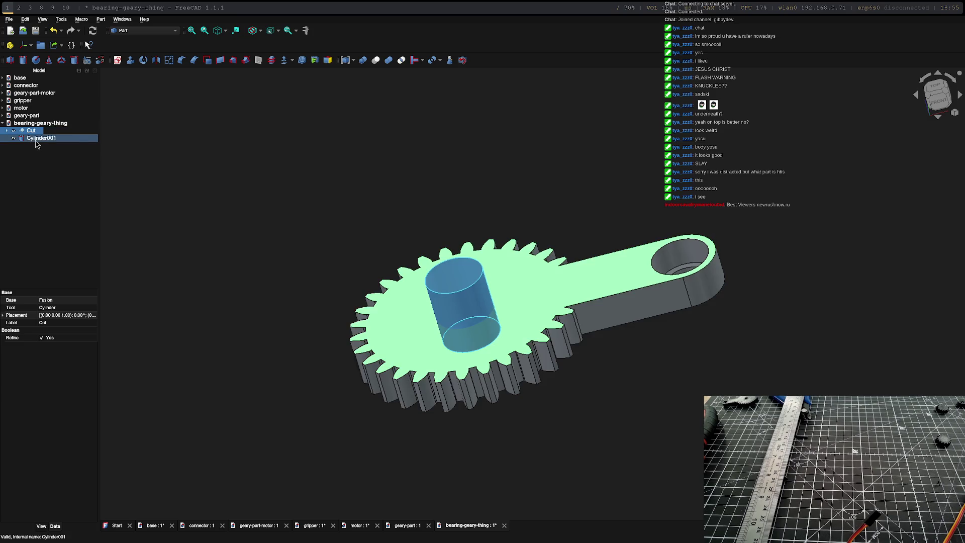
{"action": "left_click", "coordinate": [35, 138], "text": "ctrl"}
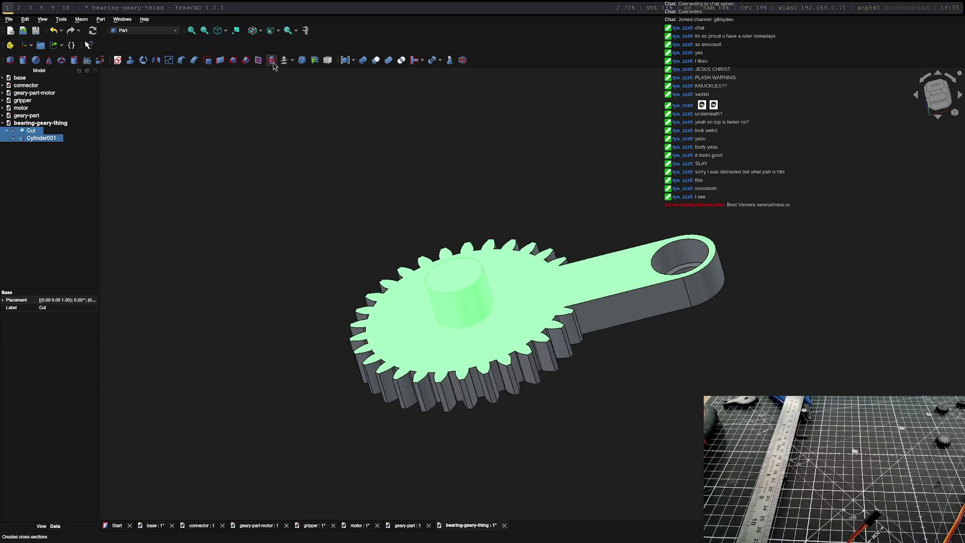
{"action": "left_click", "coordinate": [375, 60]}
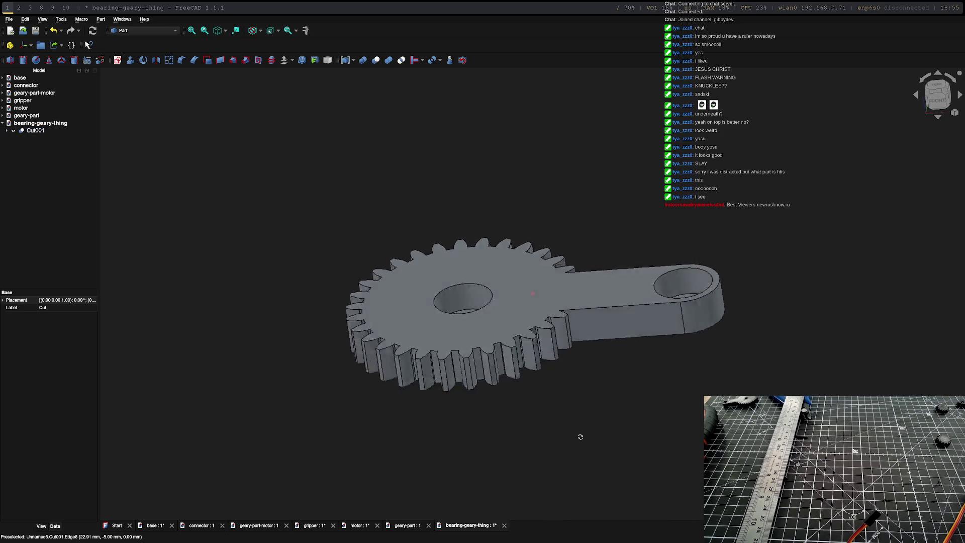
Step: Inspect the widened central hole and select the resulting Cut001 body
{"action": "mouse_move", "coordinate": [574, 302]}
{"action": "middle_mouse_down"}
{"action": "mouse_move", "coordinate": [474, 319]}
{"action": "mouse_move", "coordinate": [623, 474]}
{"action": "mouse_move", "coordinate": [740, 220]}
{"action": "middle_mouse_up"}
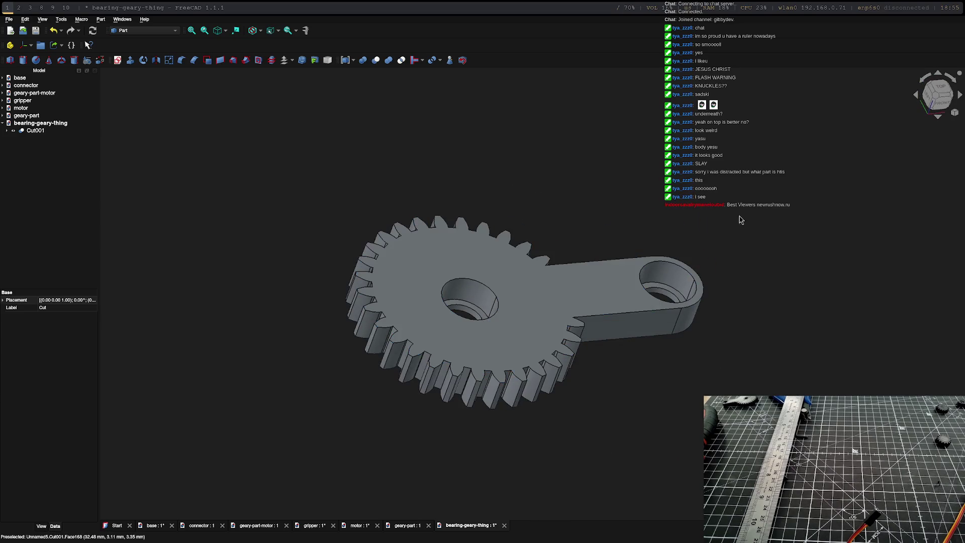
{"action": "left_click", "coordinate": [33, 130]}
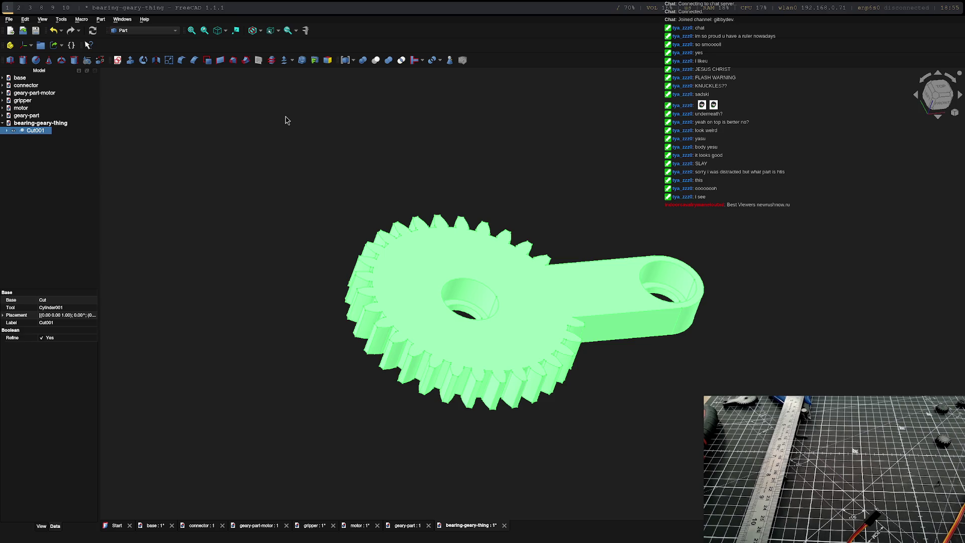
Step: Make the gripper document active and switch to the Assembly workbench
{"action": "double_click", "coordinate": [26, 85]}
{"action": "double_click", "coordinate": [28, 115]}
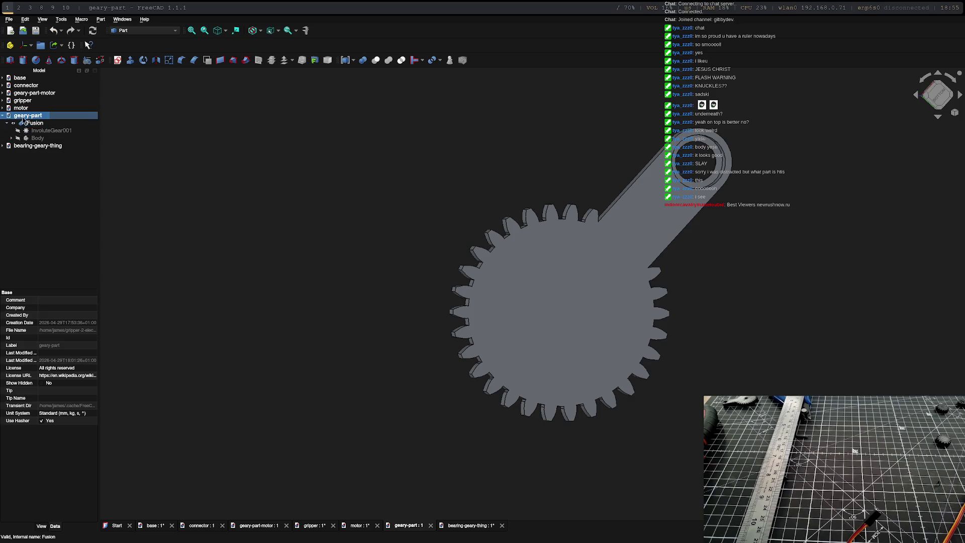
{"action": "double_click", "coordinate": [24, 100]}
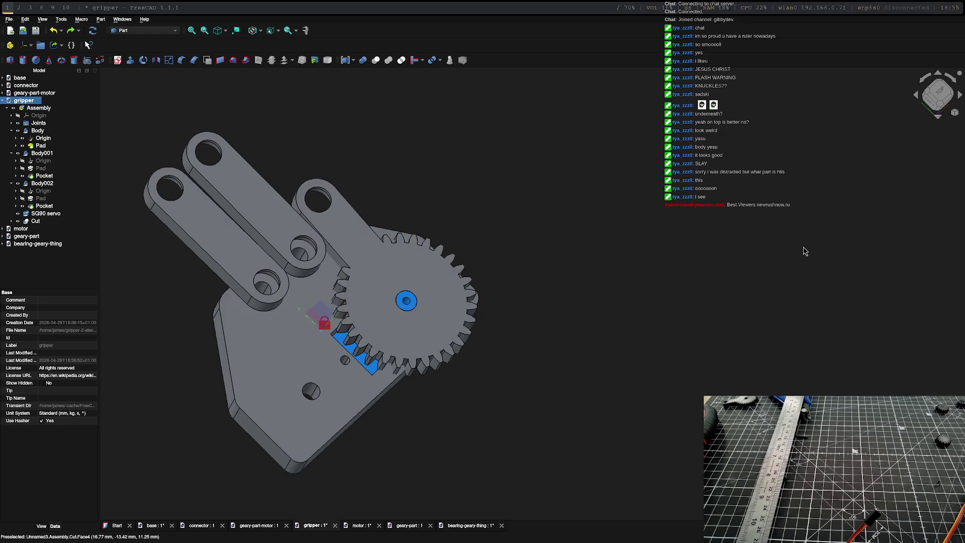
{"action": "left_click", "coordinate": [143, 31]}
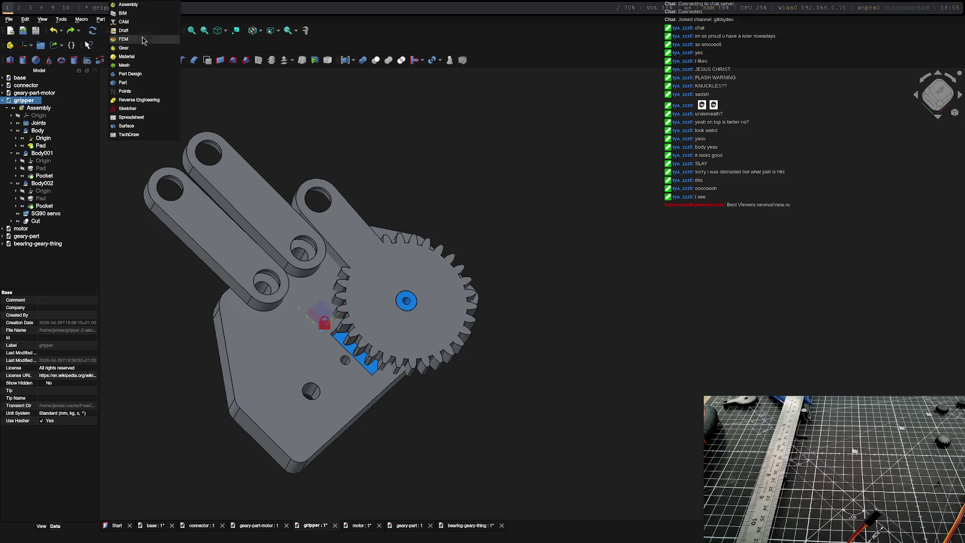
{"action": "left_click", "coordinate": [129, 5]}
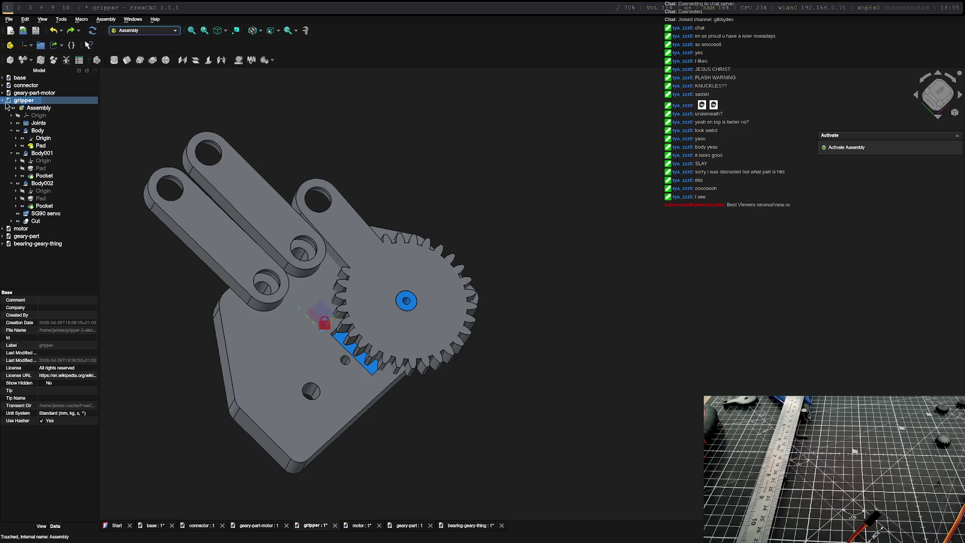
Step: Activate the gripper assembly and insert Cut001 from bearing-geary-thing as a component
{"action": "left_click", "coordinate": [845, 147]}
{"action": "left_click", "coordinate": [839, 147]}
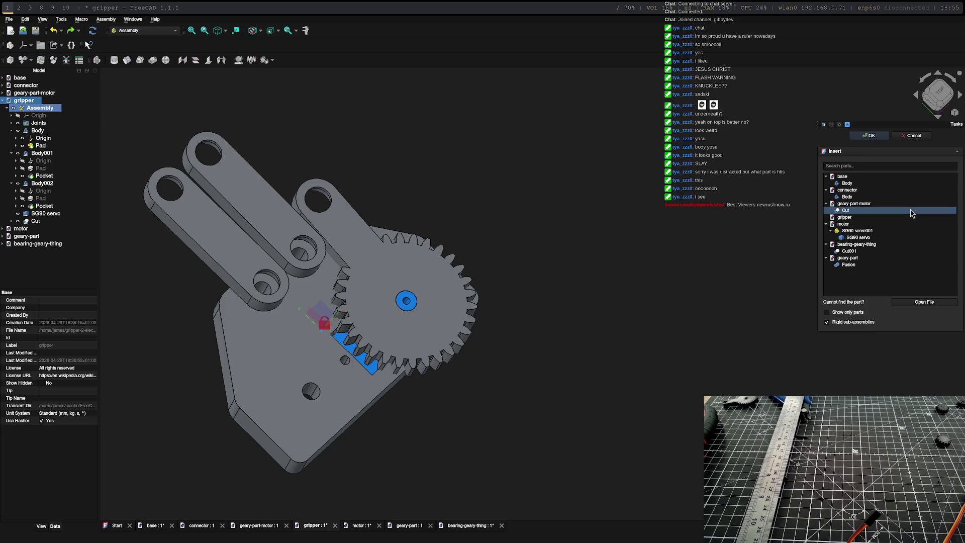
{"action": "left_click", "coordinate": [850, 258]}
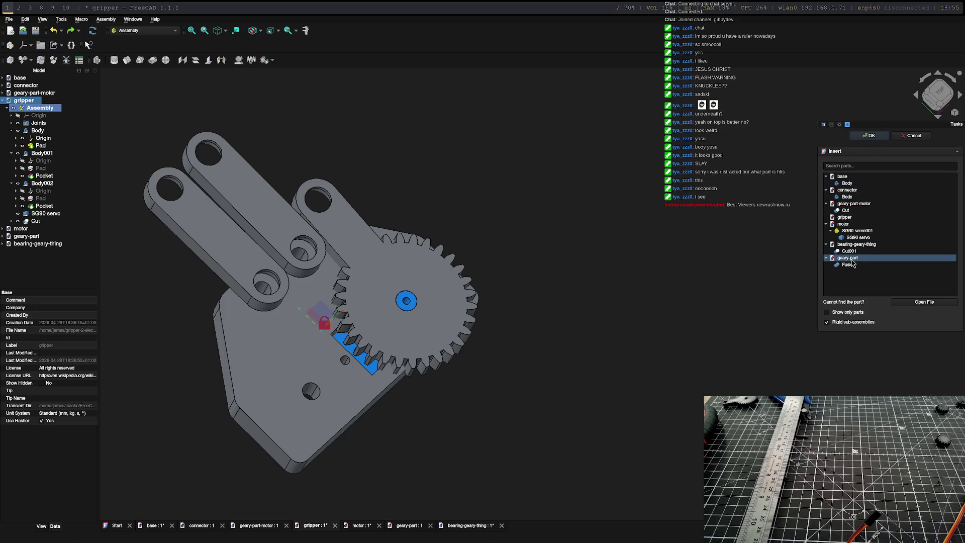
{"action": "left_click", "coordinate": [864, 245]}
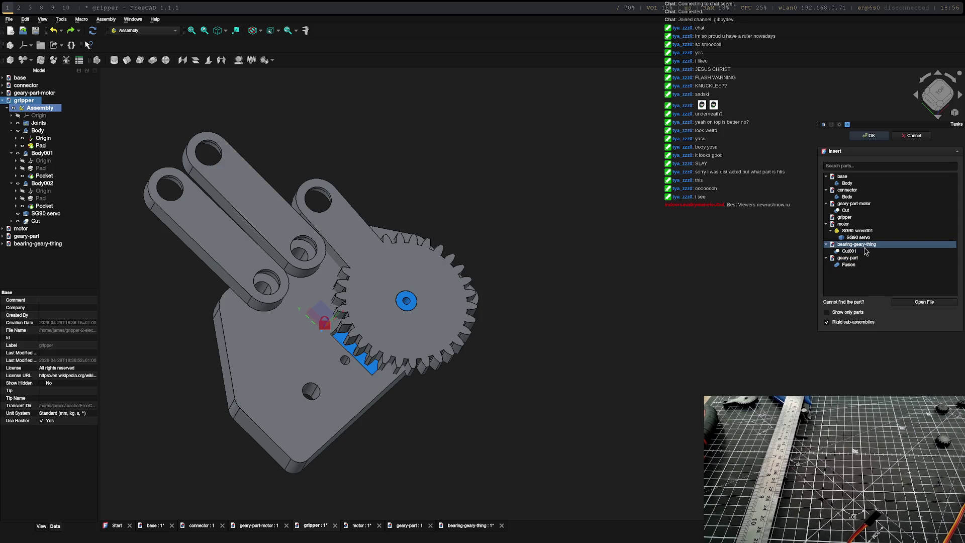
{"action": "left_click", "coordinate": [850, 251]}
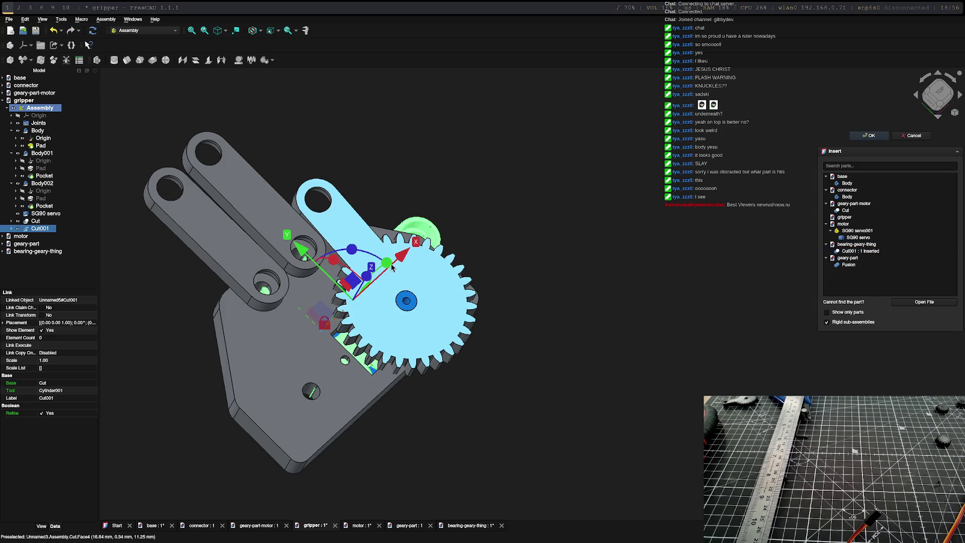
Step: Raise the inserted gear-arm above the gripper, confirm it, and pick its bore edge
{"action": "middle_click_drag", "start_coordinate": [393, 266], "coordinate": [461, 302]}
{"action": "left_click_drag", "start_coordinate": [386, 281], "coordinate": [387, 234]}
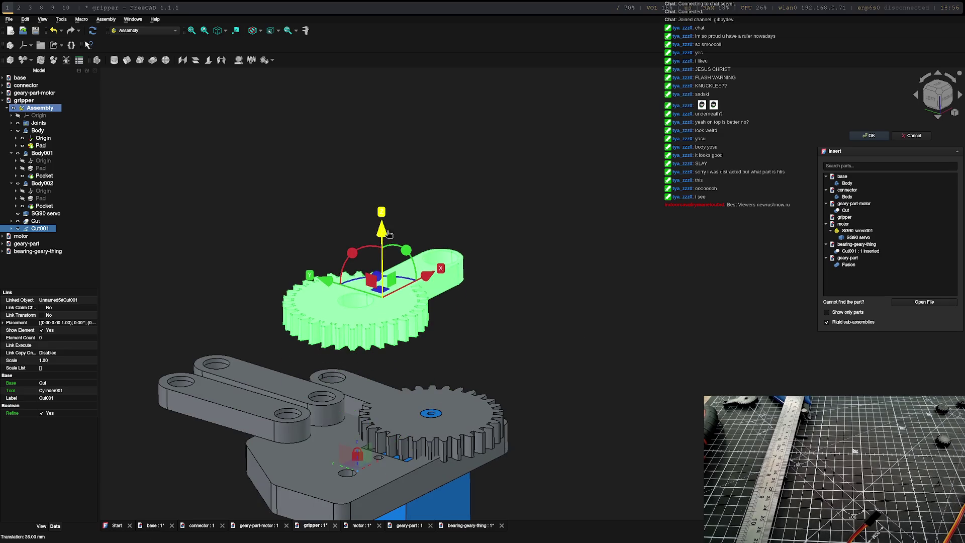
{"action": "left_click", "coordinate": [873, 136]}
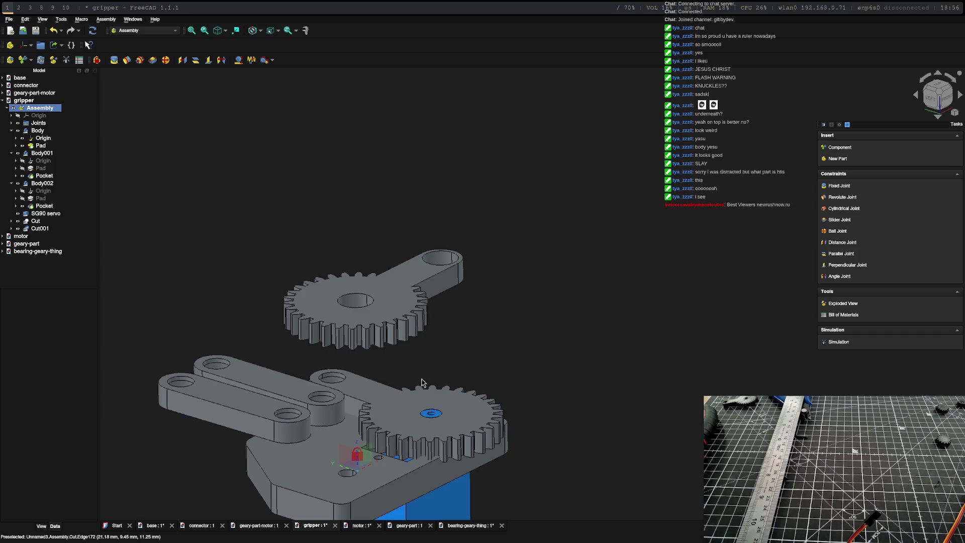
{"action": "mouse_move", "coordinate": [377, 291]}
{"action": "middle_mouse_down"}
{"action": "mouse_move", "coordinate": [422, 317]}
{"action": "mouse_move", "coordinate": [323, 316]}
{"action": "middle_mouse_up"}
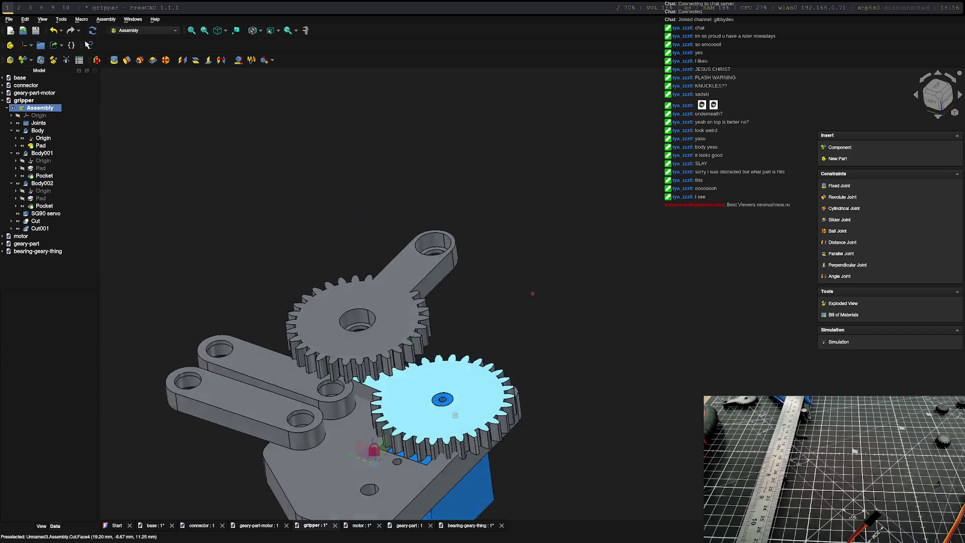
{"action": "left_click", "coordinate": [345, 318]}
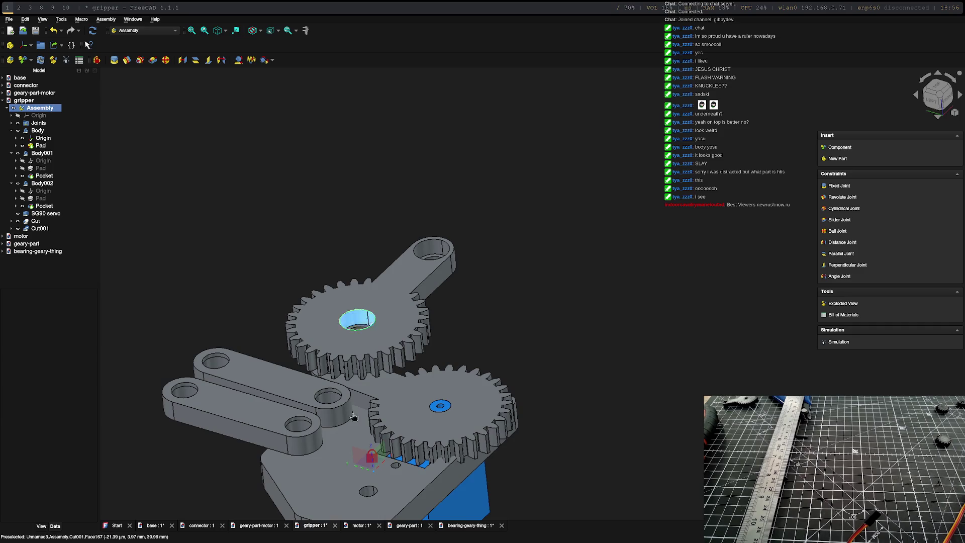
Step: Create a revolute joint between the gear-arm bore edge and the body's small hole edge
{"action": "left_click", "coordinate": [371, 492], "text": "ctrl"}
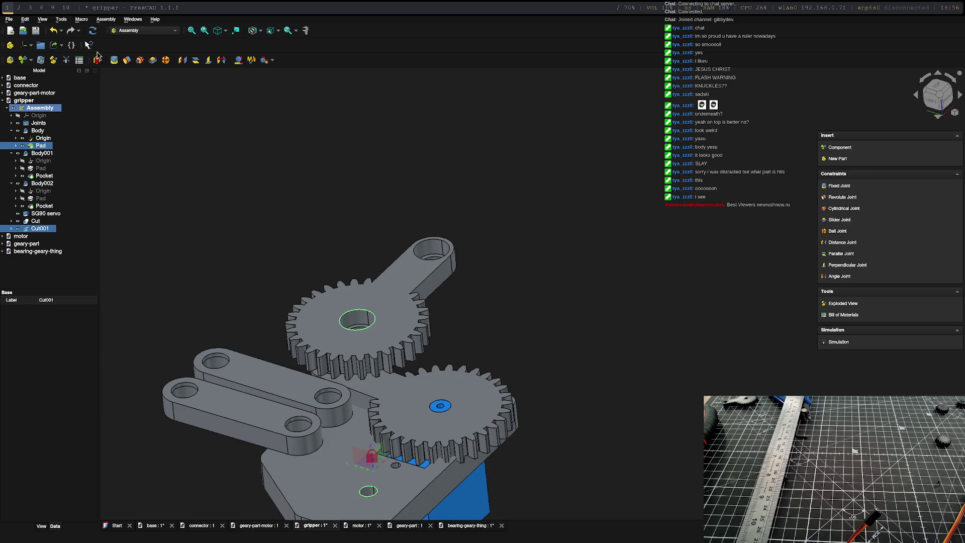
{"action": "left_click", "coordinate": [127, 62]}
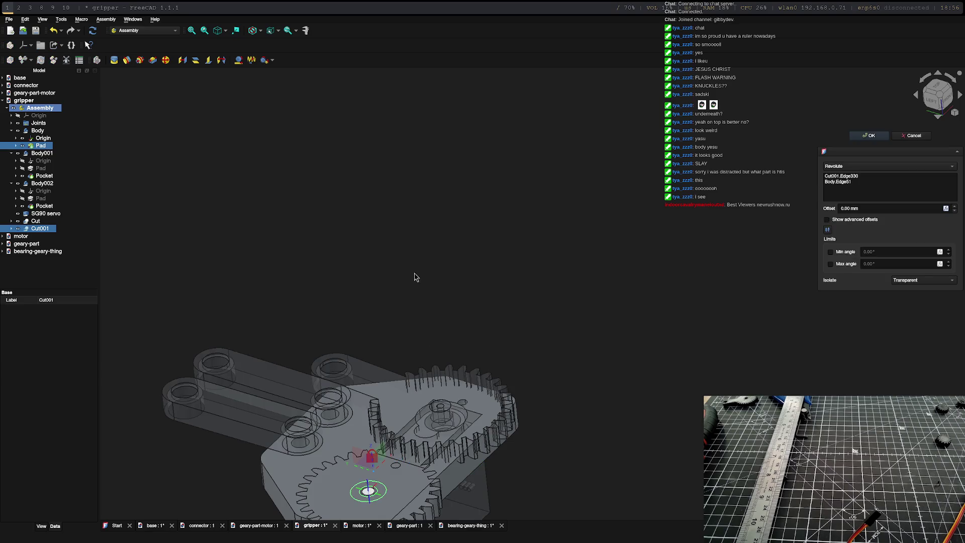
Step: Check the joint placement from above and confirm the revolute joint
{"action": "middle_click_drag", "start_coordinate": [635, 485], "coordinate": [739, 280]}
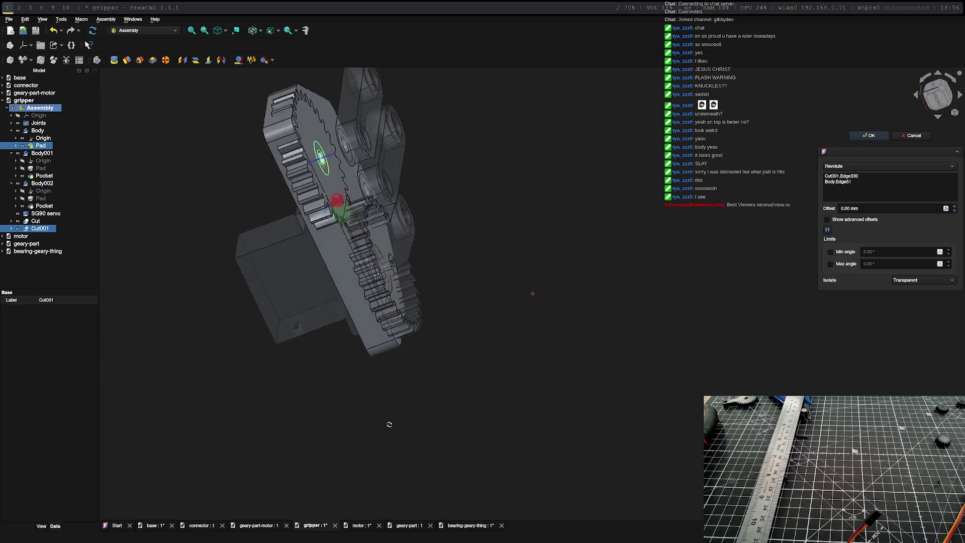
{"action": "mouse_move", "coordinate": [891, 144]}
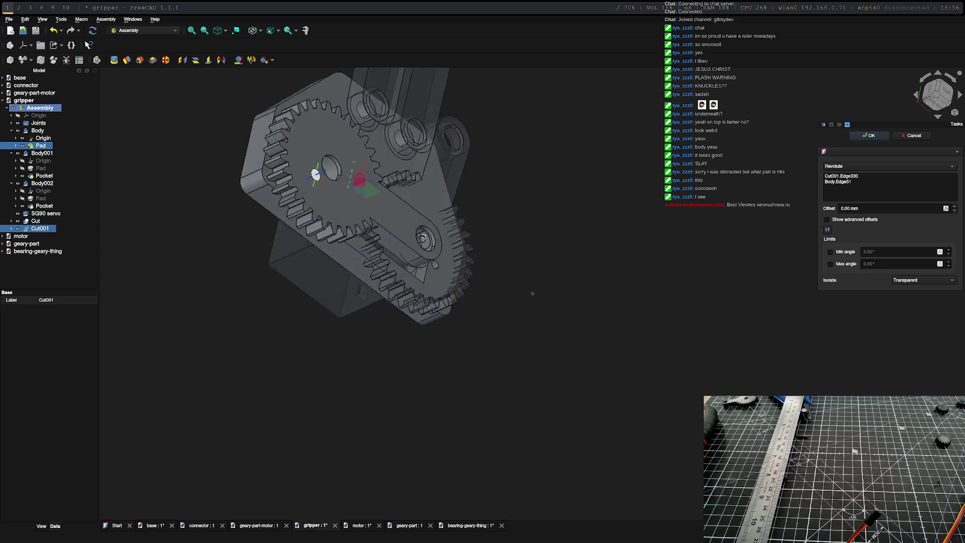
{"action": "middle_click_drag", "start_coordinate": [523, 193], "coordinate": [532, 294]}
{"action": "middle_click_drag", "start_coordinate": [403, 223], "coordinate": [325, 292]}
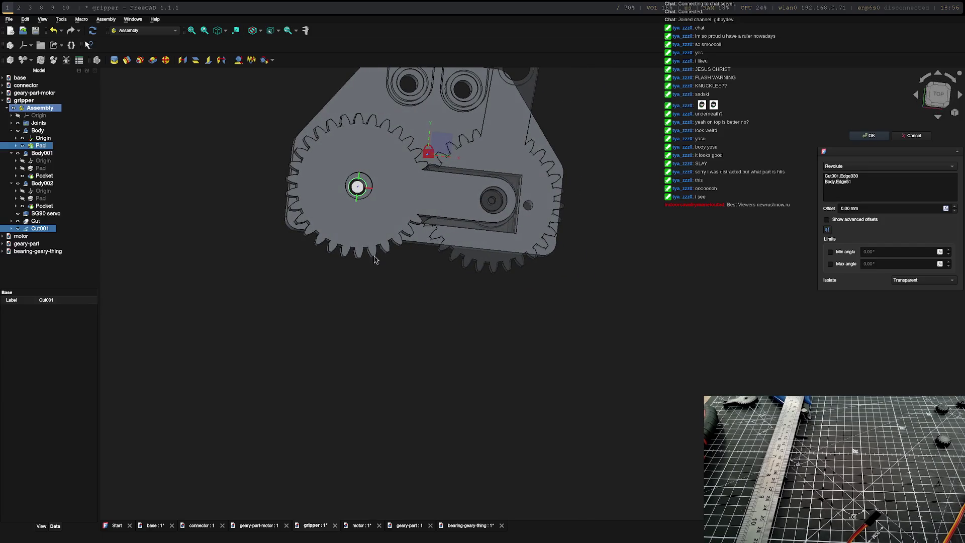
{"action": "scroll", "coordinate": [375, 259], "scroll_direction": "up", "scroll_amount": 2}
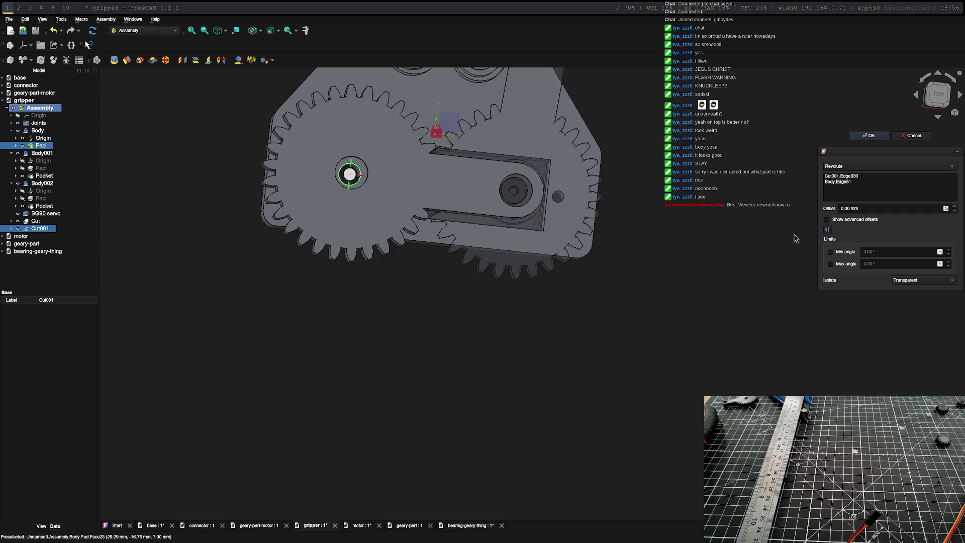
{"action": "left_click", "coordinate": [872, 136]}
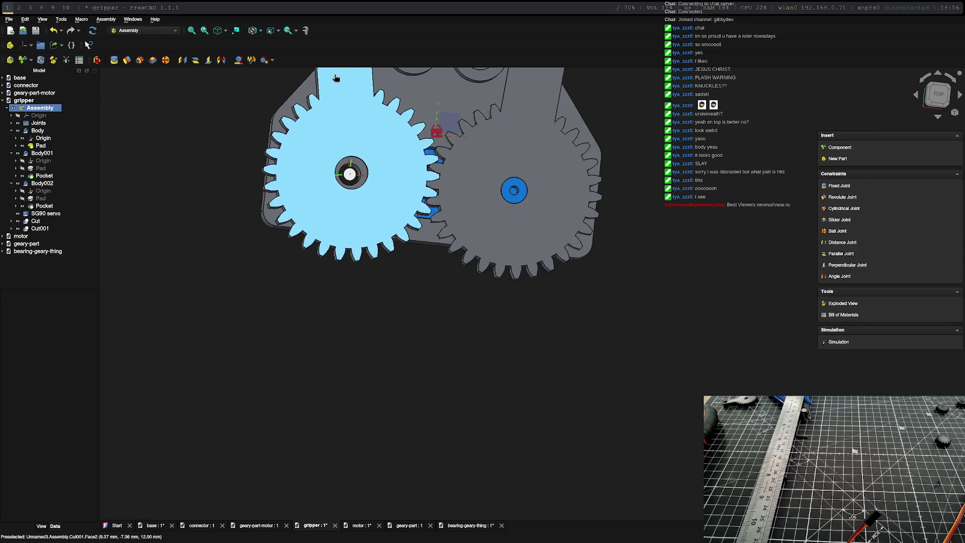
{"action": "scroll", "coordinate": [483, 187], "scroll_direction": "down", "scroll_amount": 3}
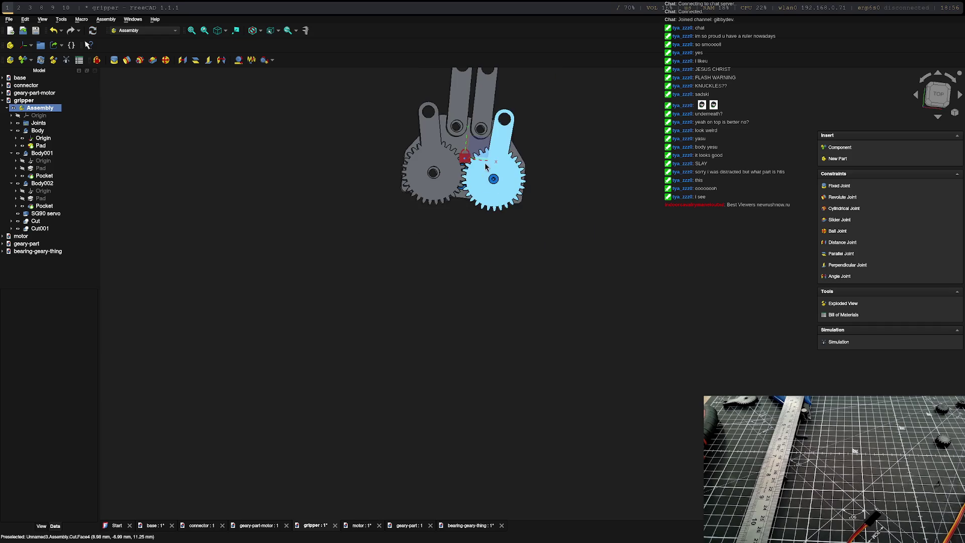
{"action": "scroll", "coordinate": [527, 146], "scroll_direction": "up", "scroll_amount": 2}
{"action": "scroll", "coordinate": [517, 155], "scroll_direction": "down", "scroll_amount": 1}
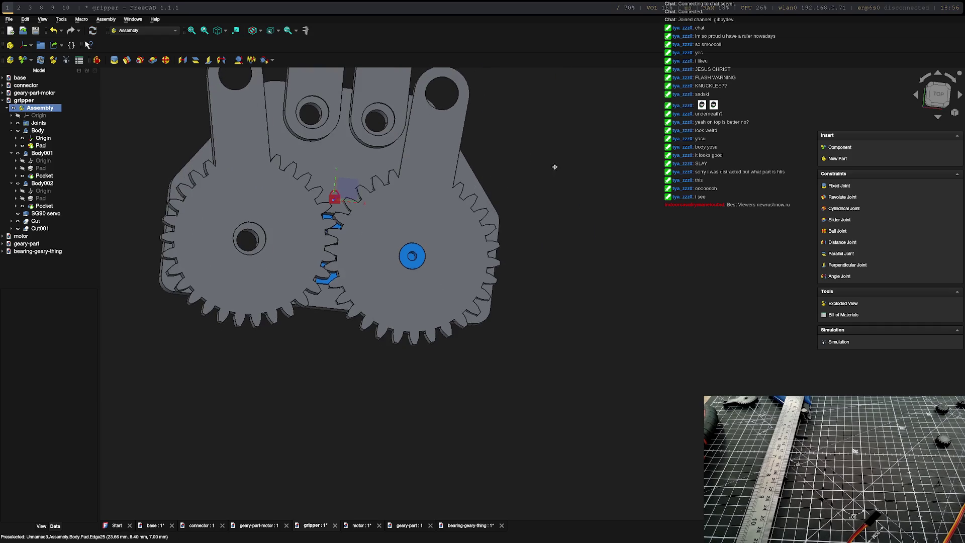
{"action": "scroll", "coordinate": [453, 151], "scroll_direction": "up", "scroll_amount": 2}
Step: Swing the gear-arm and finger link about their joints and orbit to inspect the gear mesh
{"action": "mouse_move", "coordinate": [302, 163]}
{"action": "left_mouse_down"}
{"action": "mouse_move", "coordinate": [312, 160]}
{"action": "mouse_move", "coordinate": [295, 164]}
{"action": "left_mouse_up"}
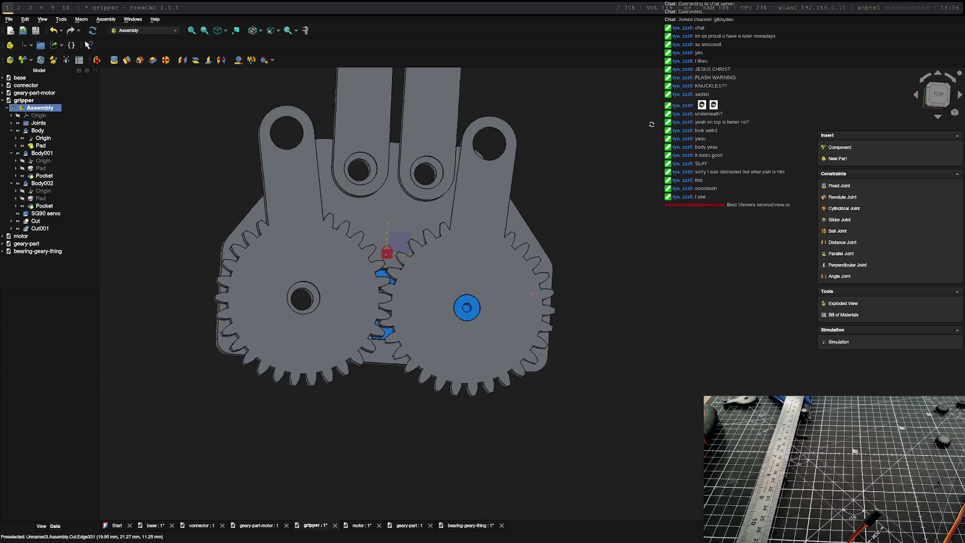
{"action": "middle_click_drag", "start_coordinate": [378, 226], "coordinate": [527, 188]}
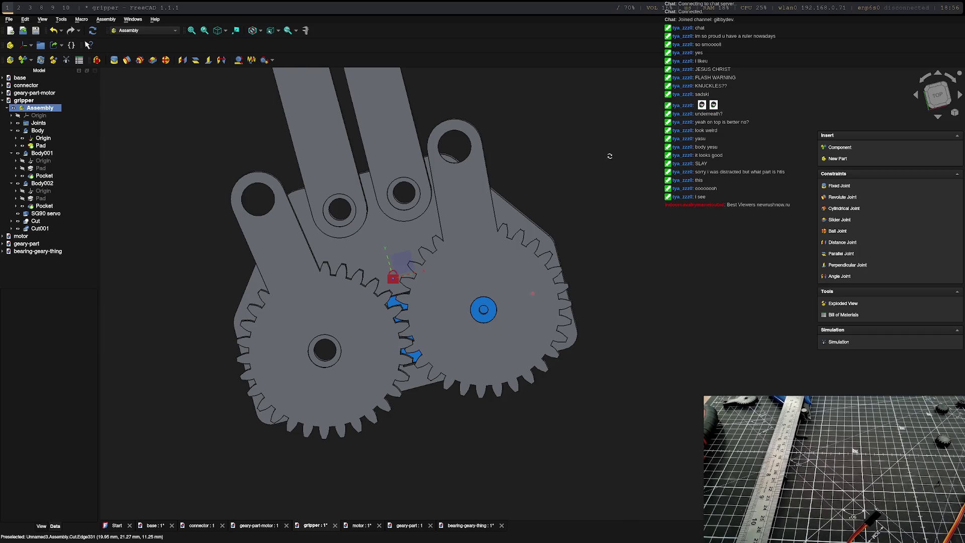
{"action": "middle_click_drag", "start_coordinate": [610, 156], "coordinate": [599, 154]}
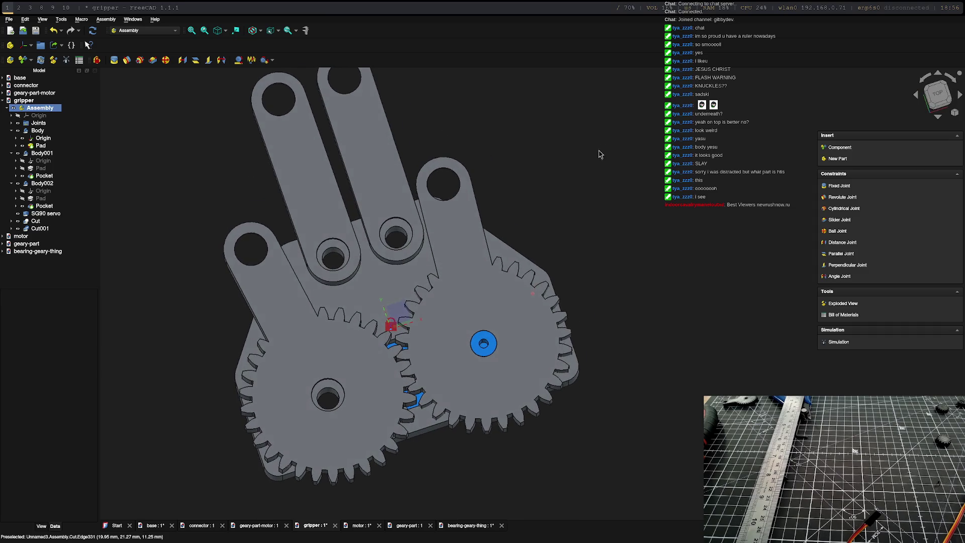
{"action": "left_click_drag", "start_coordinate": [302, 110], "coordinate": [288, 108]}
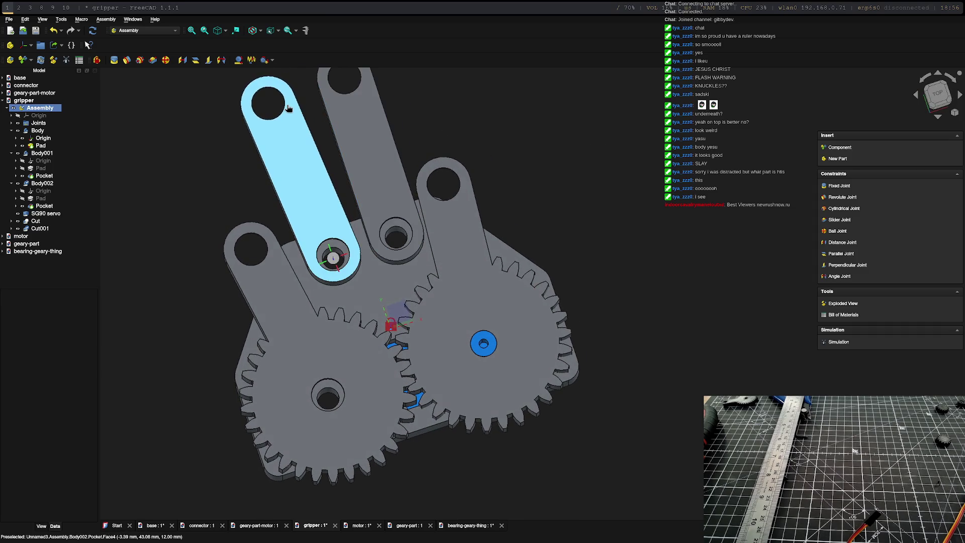
{"action": "scroll", "coordinate": [320, 166], "scroll_direction": "down", "scroll_amount": 5}
{"action": "mouse_move", "coordinate": [393, 141]}
{"action": "middle_mouse_down"}
{"action": "mouse_move", "coordinate": [399, 148]}
{"action": "mouse_move", "coordinate": [399, 136]}
{"action": "middle_mouse_up"}
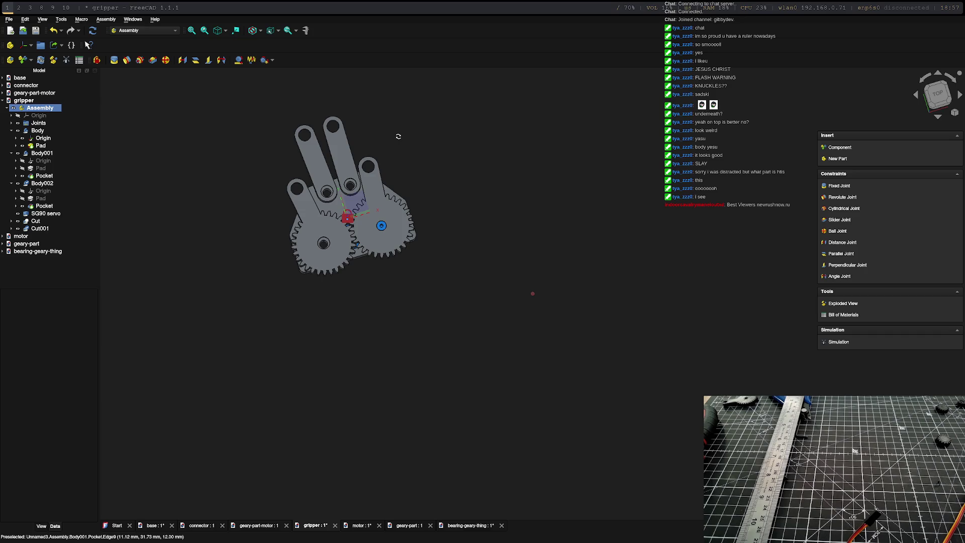
{"action": "middle_click_drag", "start_coordinate": [398, 136], "coordinate": [398, 137]}
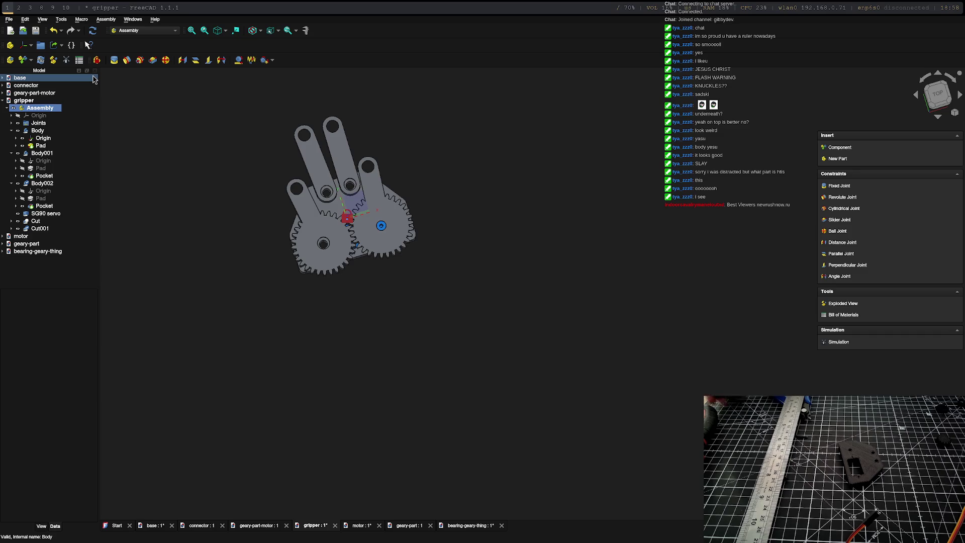
Step: Select the Cut001 gear-arm and switch to the bearing-geary-thing document
{"action": "left_click", "coordinate": [76, 244]}
{"action": "key", "text": "Escape"}
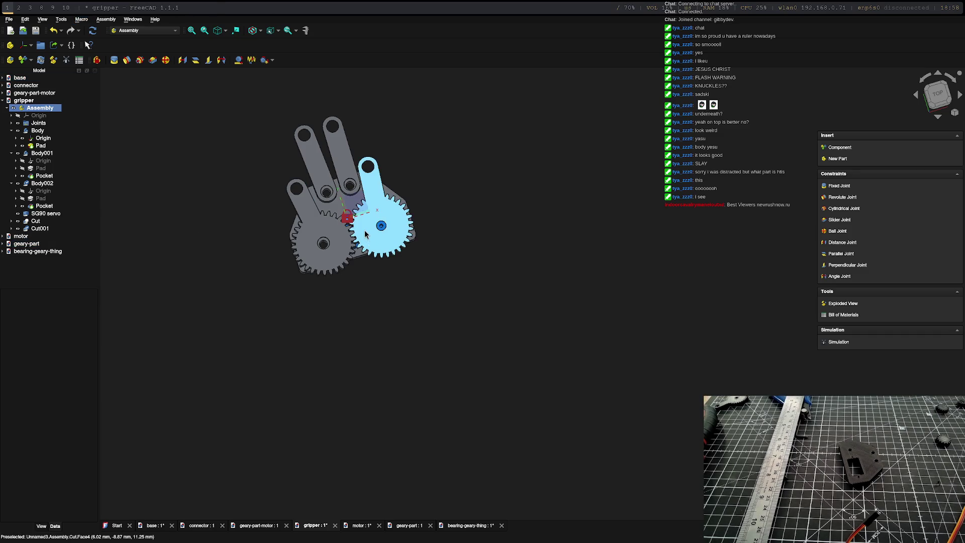
{"action": "scroll", "coordinate": [329, 213], "scroll_direction": "up", "scroll_amount": 4}
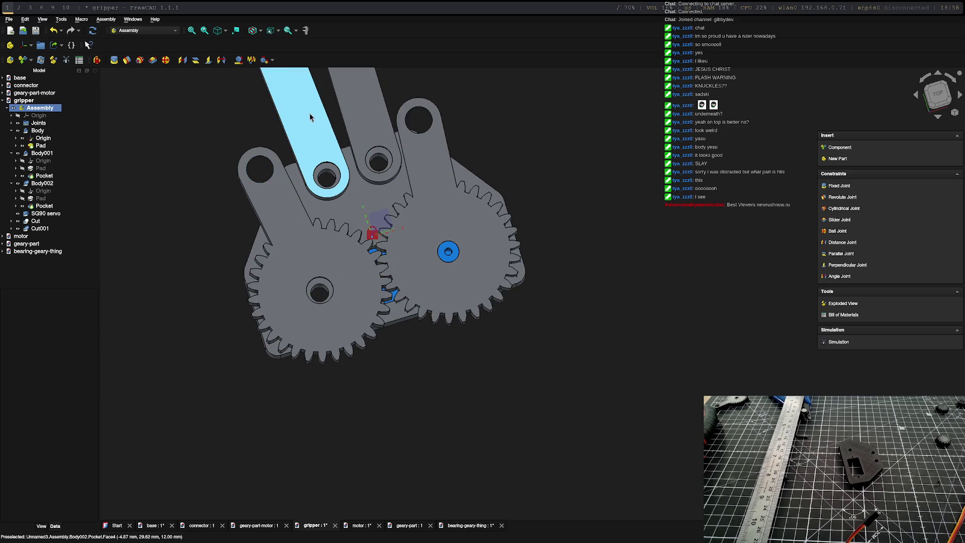
{"action": "scroll", "coordinate": [337, 171], "scroll_direction": "down", "scroll_amount": 4}
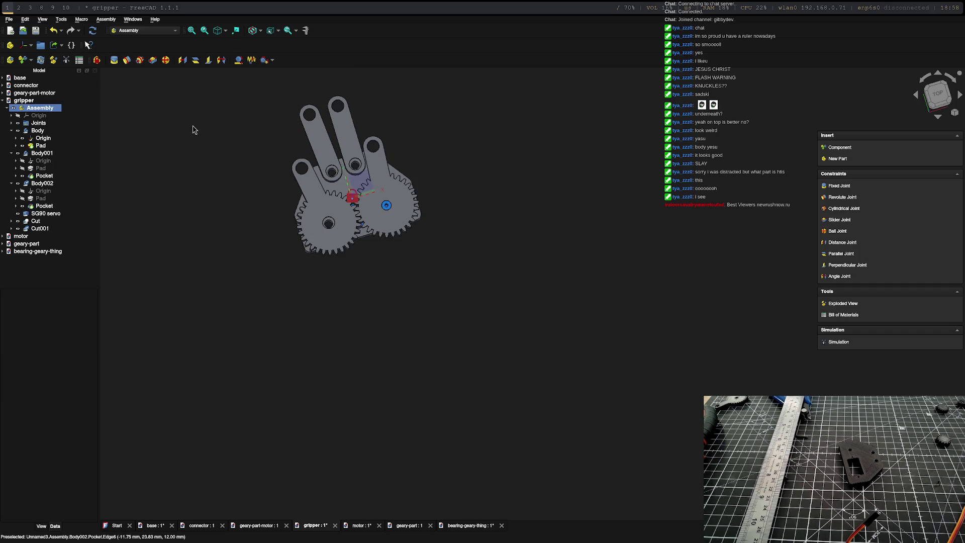
{"action": "left_click", "coordinate": [329, 219]}
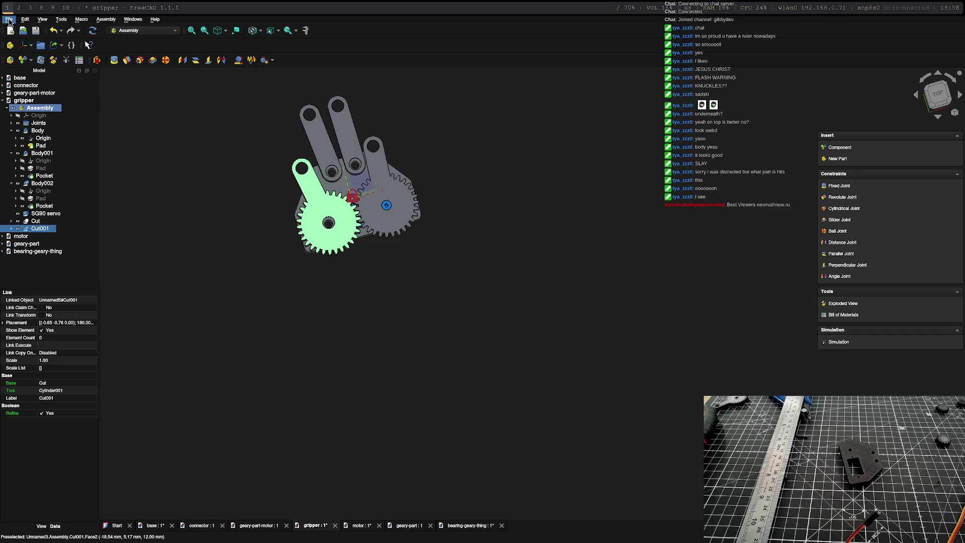
{"action": "left_click", "coordinate": [40, 229]}
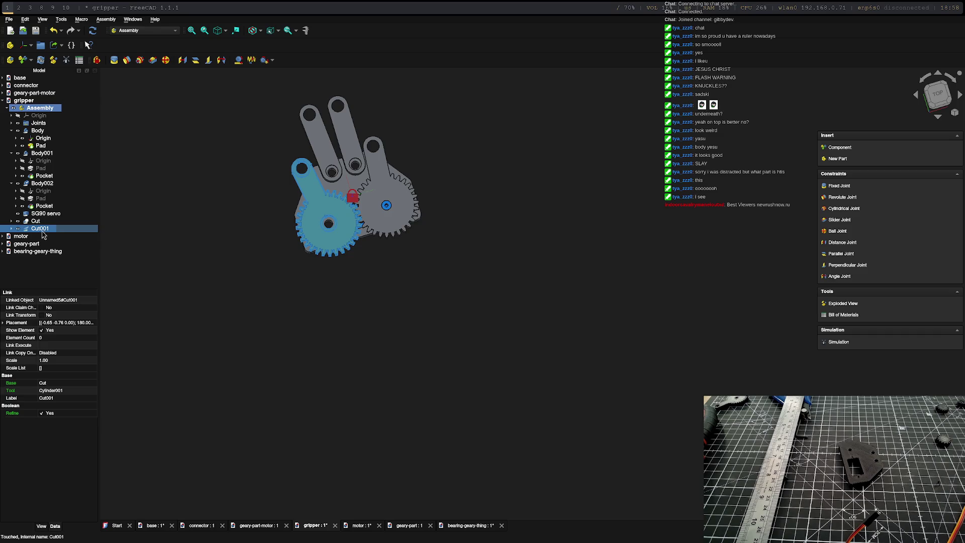
{"action": "left_click", "coordinate": [42, 236]}
{"action": "double_click", "coordinate": [30, 252]}
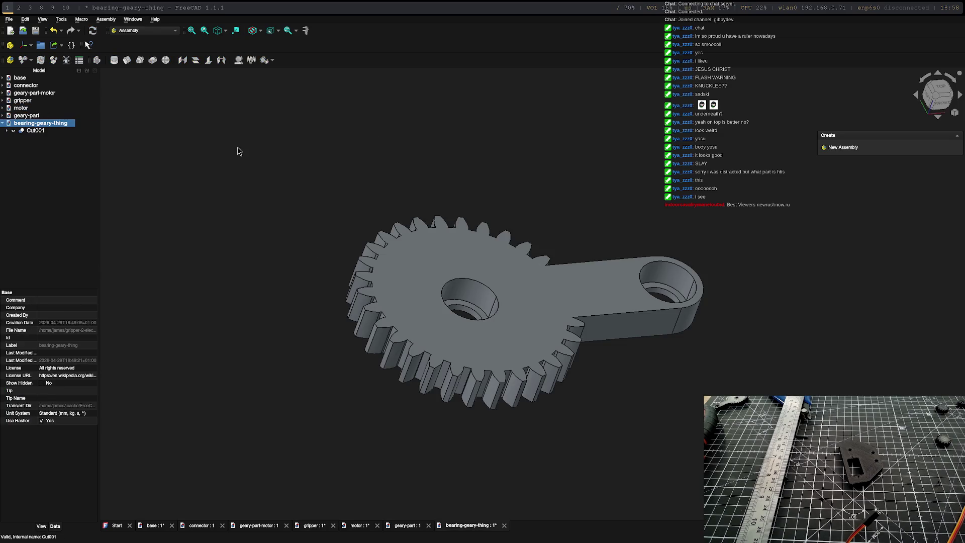
Step: Export the selected Cut001 gear-arm part as bearing-geary-thing-Cut001.stl and switch to FlashPrint
{"action": "left_click", "coordinate": [35, 130]}
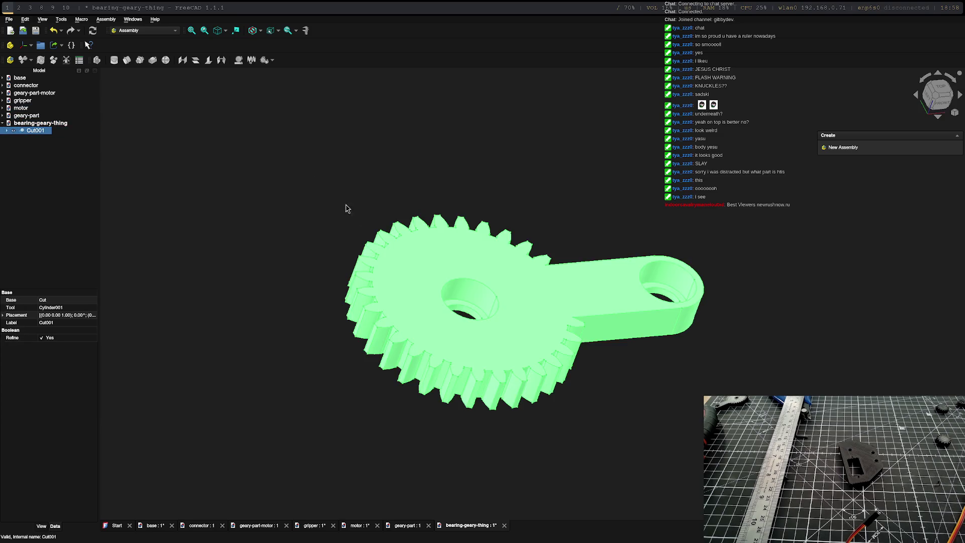
{"action": "left_click", "coordinate": [9, 22]}
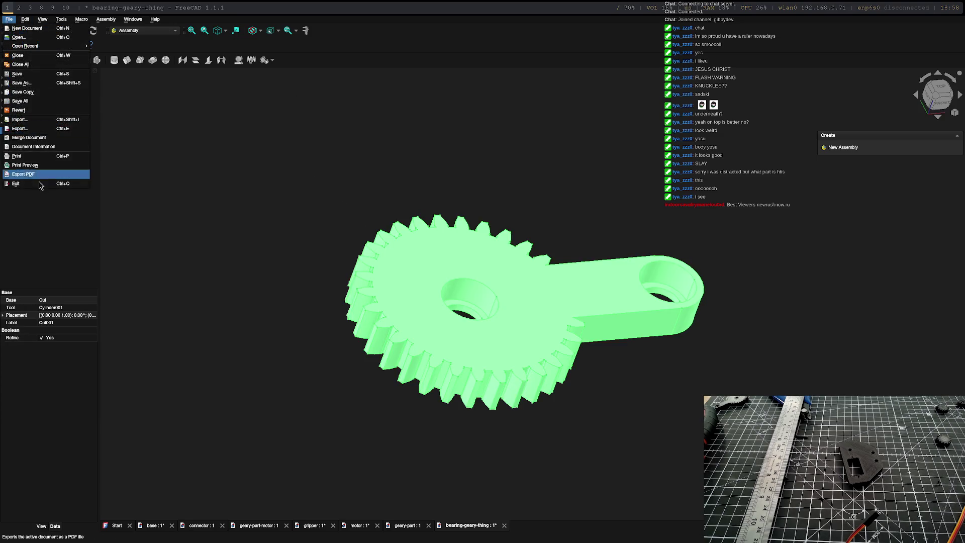
{"action": "left_click", "coordinate": [30, 128]}
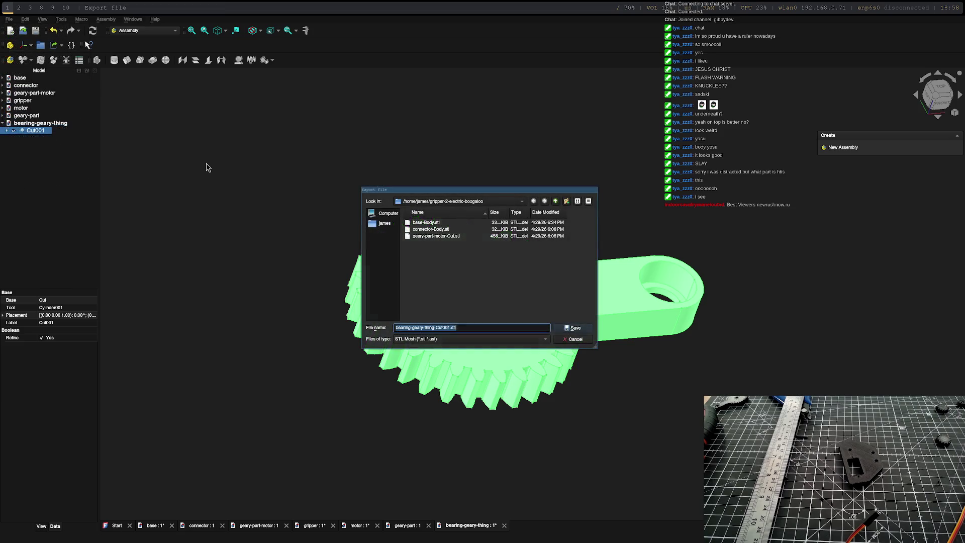
{"action": "left_click", "coordinate": [575, 328]}
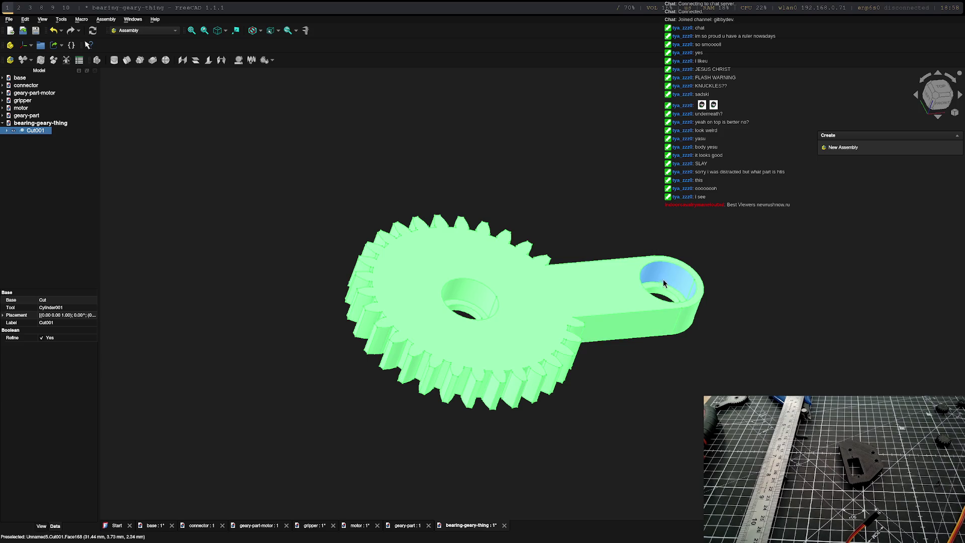
{"action": "key", "text": "super+3"}
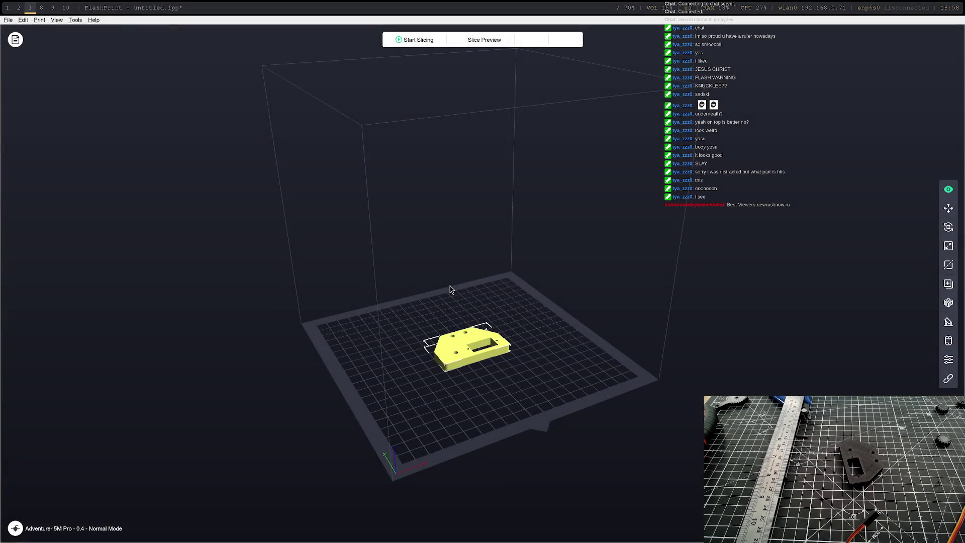
Step: Delete the old model from the FlashPrint build plate
{"action": "left_click", "coordinate": [468, 352]}
{"action": "key", "text": "Delete"}
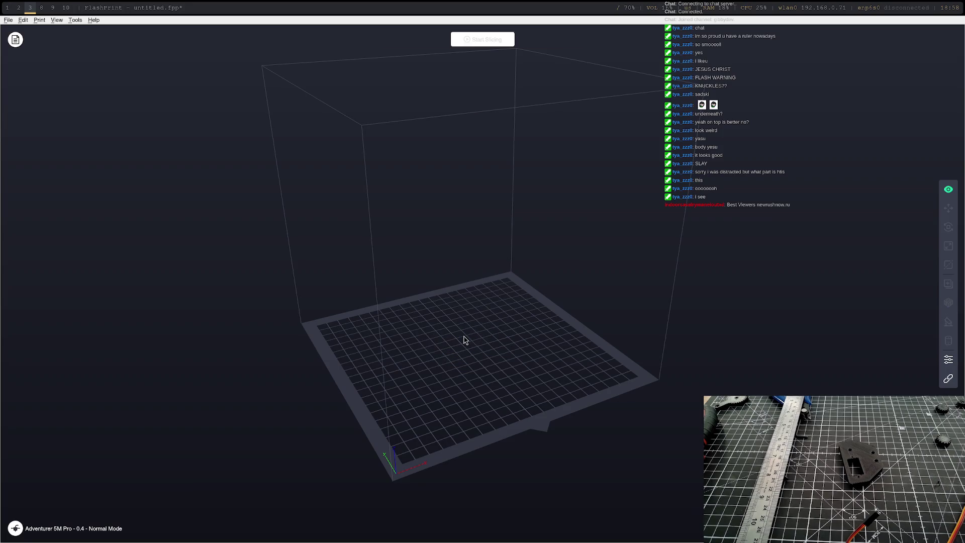
{"action": "key", "text": "alt+Tab"}
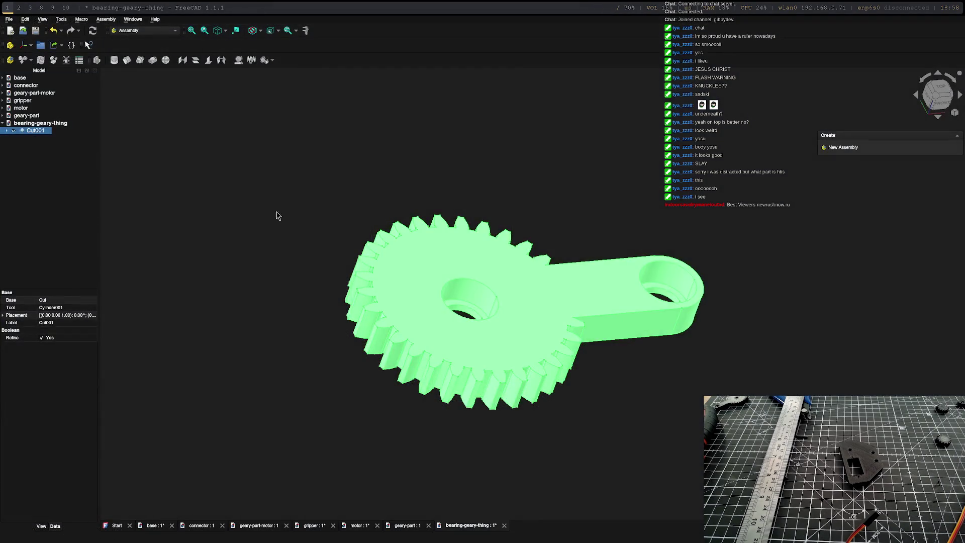
{"action": "key", "text": "alt+Tab"}
{"action": "key", "text": "alt+Tab"}
Step: Load bearing-geary-thing-Cut001.stl onto the plate and start slicing it
{"action": "left_click", "coordinate": [8, 20]}
{"action": "mouse_move", "coordinate": [29, 85]}
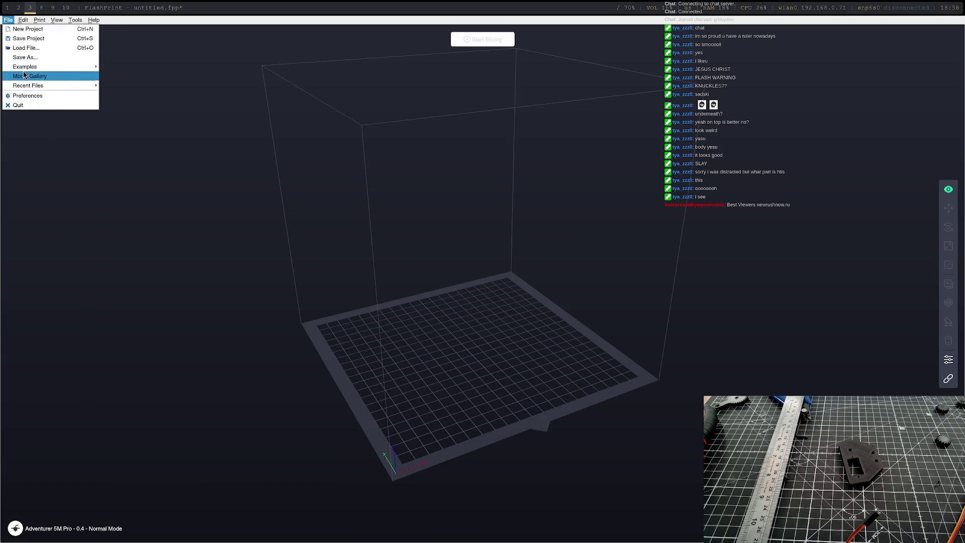
{"action": "left_click", "coordinate": [40, 48]}
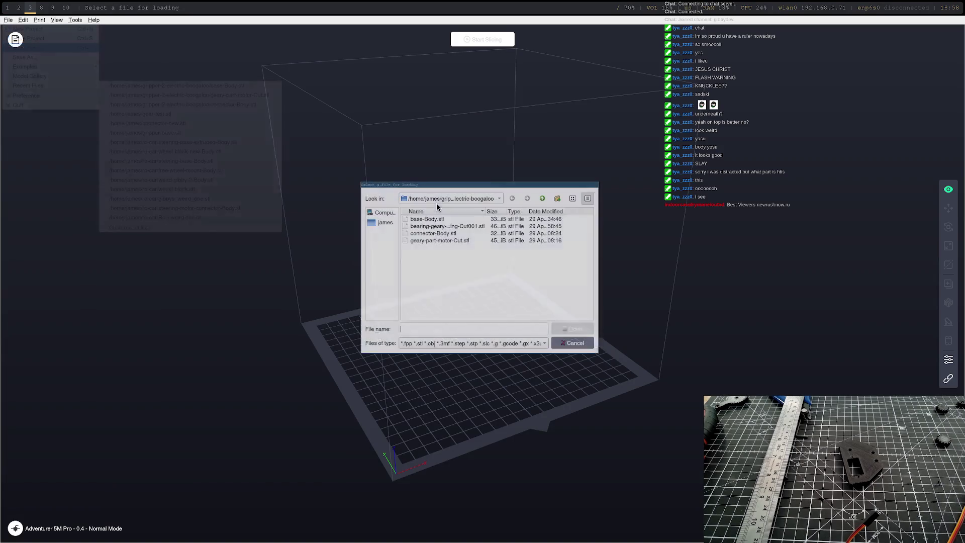
{"action": "left_click", "coordinate": [440, 227]}
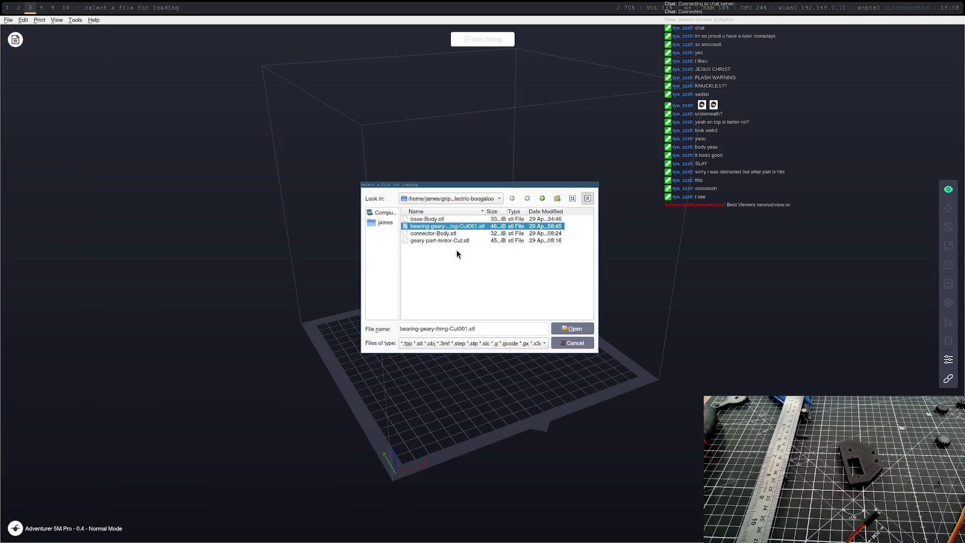
{"action": "left_click", "coordinate": [572, 329]}
{"action": "left_click", "coordinate": [483, 40]}
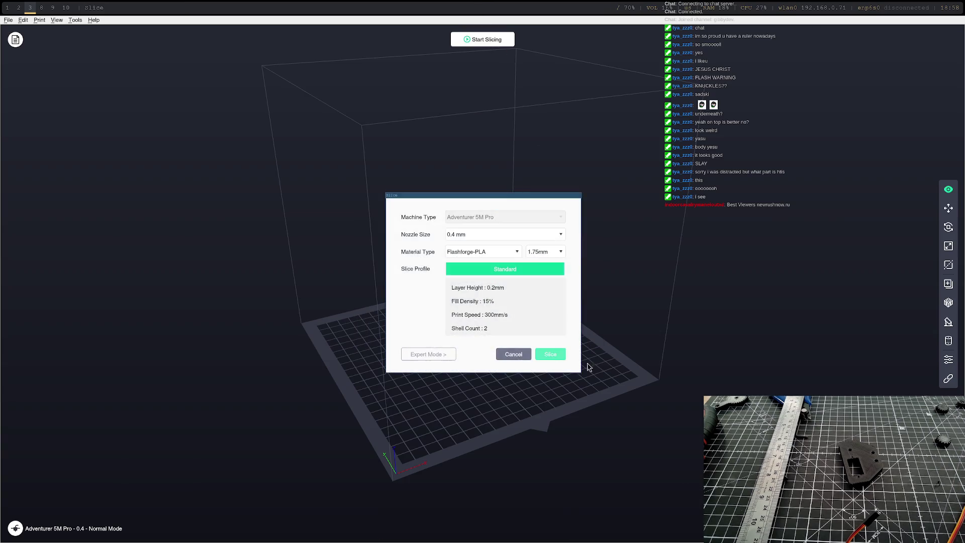
Step: Slice with the Standard PLA profile, send the print to the networked printer, and return to FreeCAD
{"action": "left_click", "coordinate": [552, 356]}
{"action": "scroll", "coordinate": [683, 437], "scroll_direction": "up", "scroll_amount": 5}
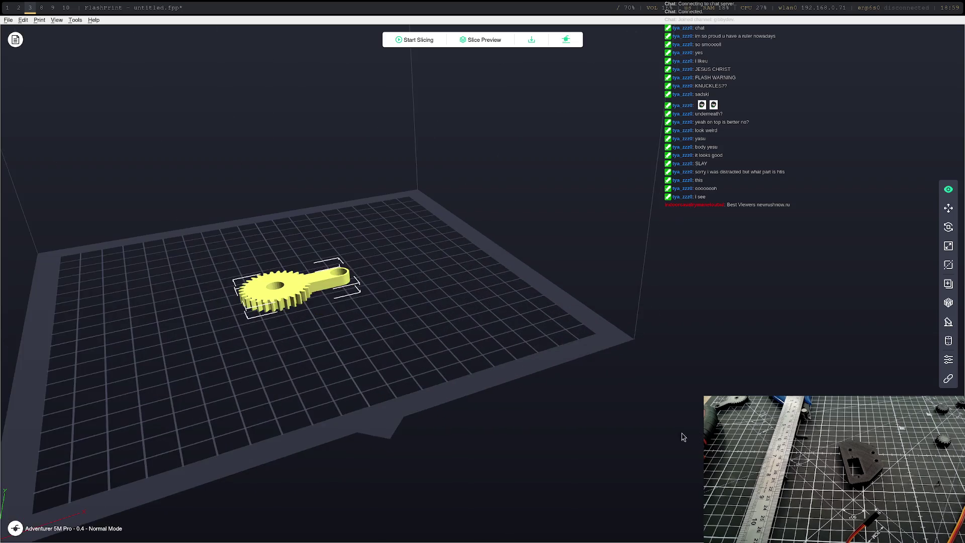
{"action": "left_click", "coordinate": [574, 45]}
{"action": "left_click", "coordinate": [520, 283]}
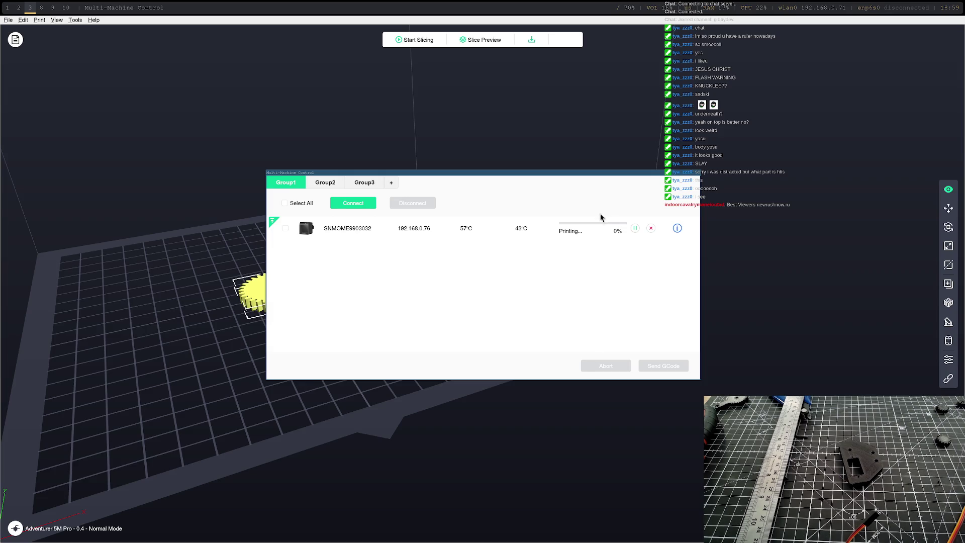
{"action": "key", "text": "super+1"}
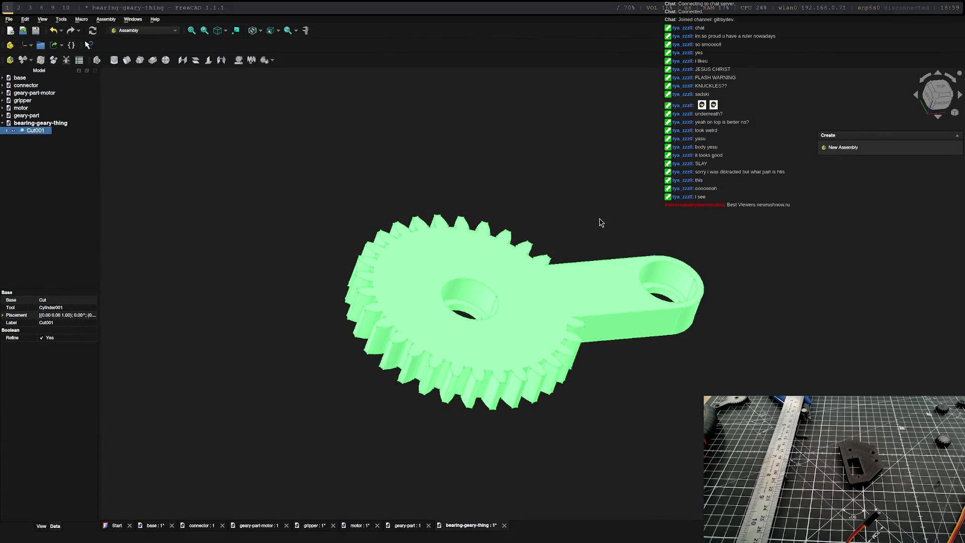
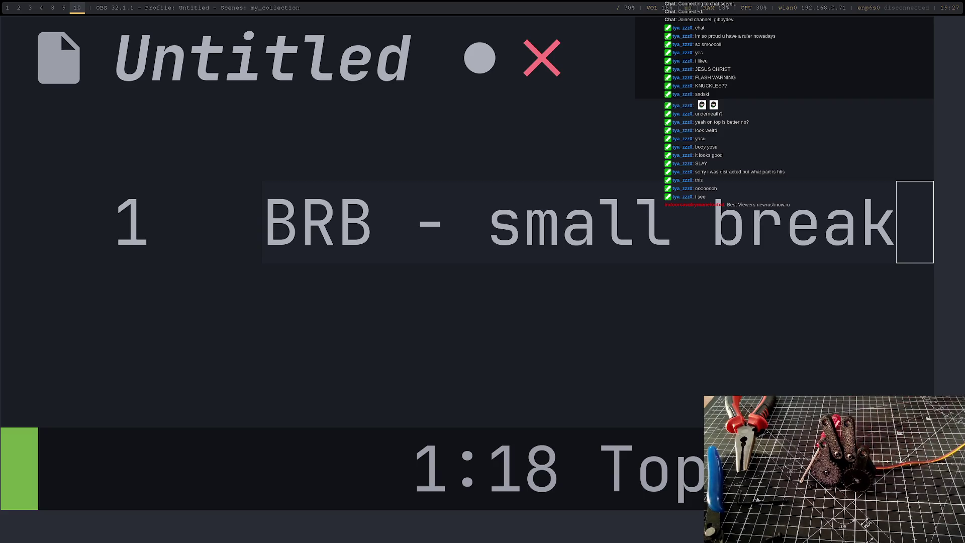
Step: Check the BRB break notice in the editor workspace, then return to the FreeCAD workspace
{"action": "key", "text": "super+4"}
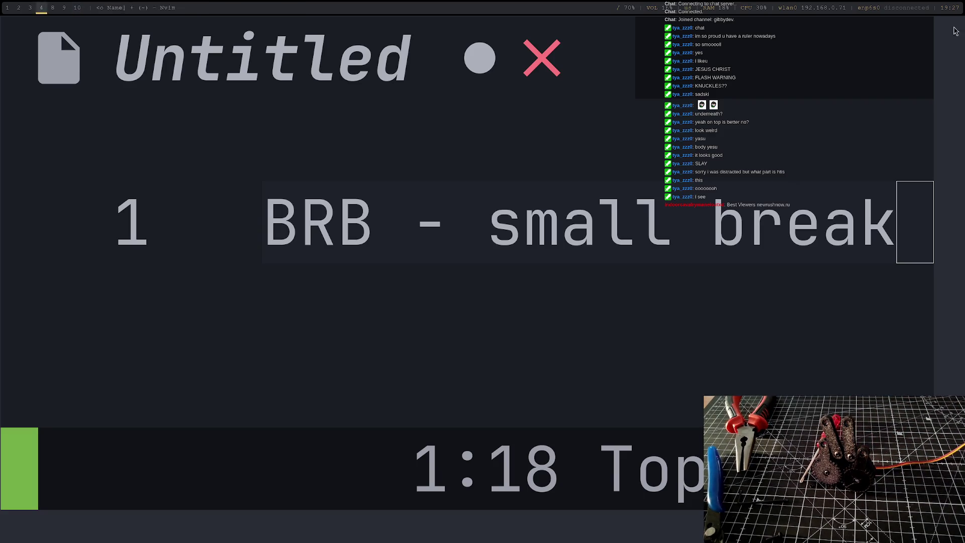
{"action": "key", "text": "super+0"}
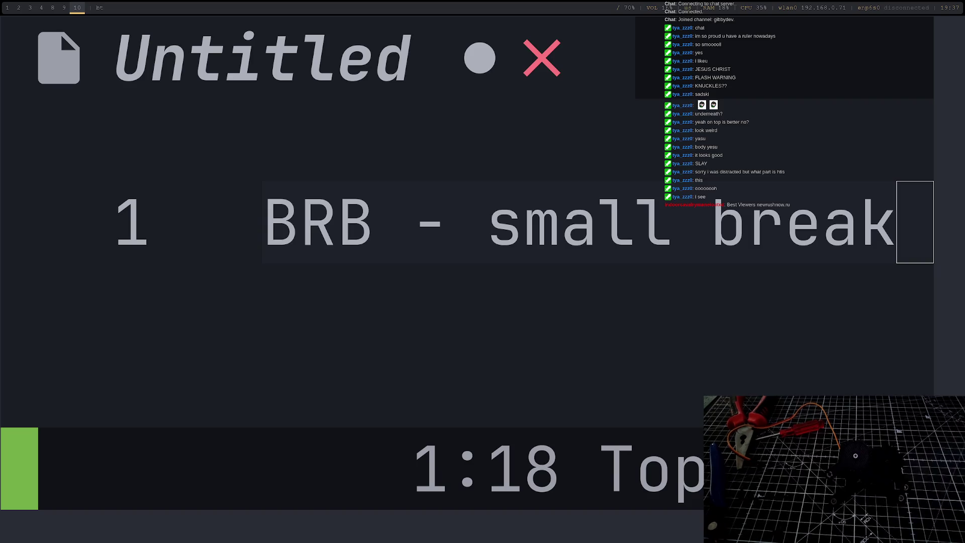
{"action": "key", "text": "super+4"}
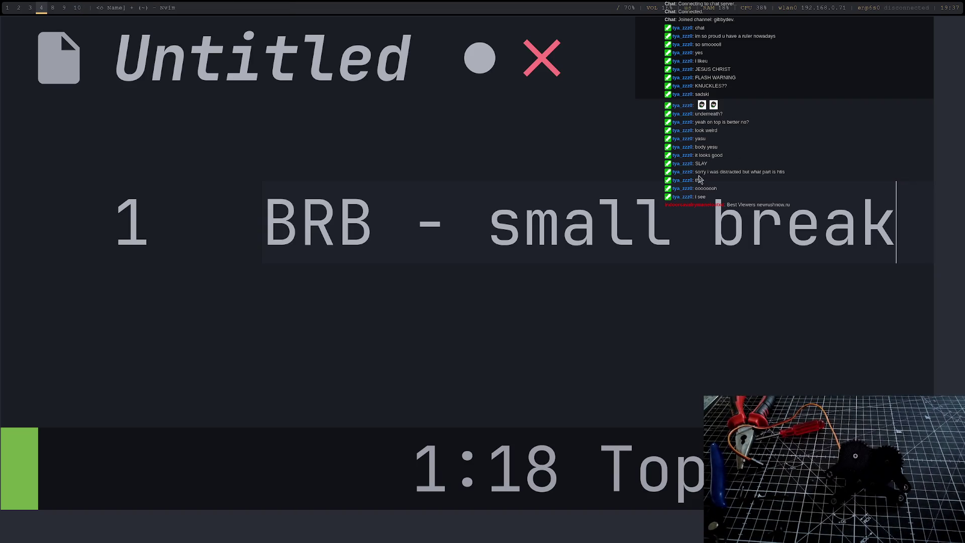
{"action": "key", "text": "super+1"}
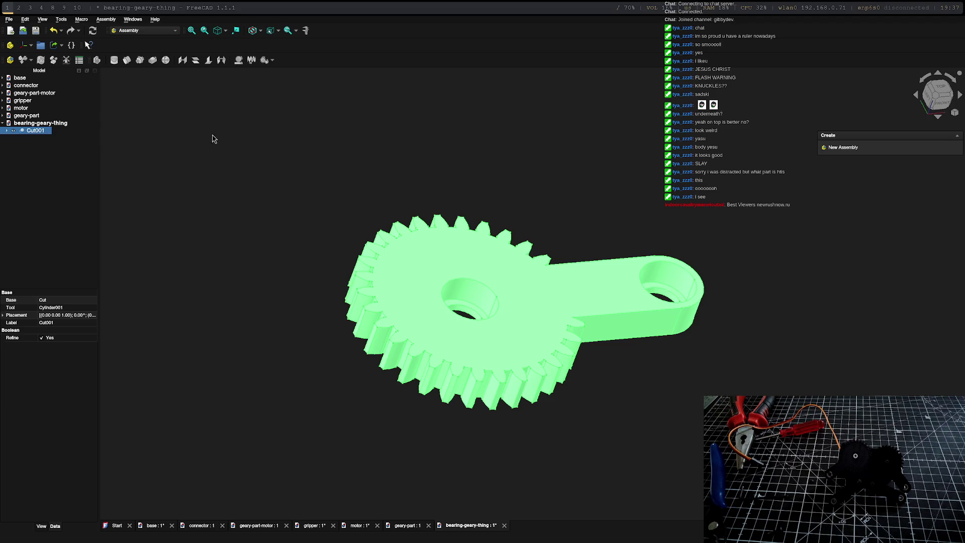
Step: Create a new empty document and save it as fingertips
{"action": "left_click", "coordinate": [9, 18]}
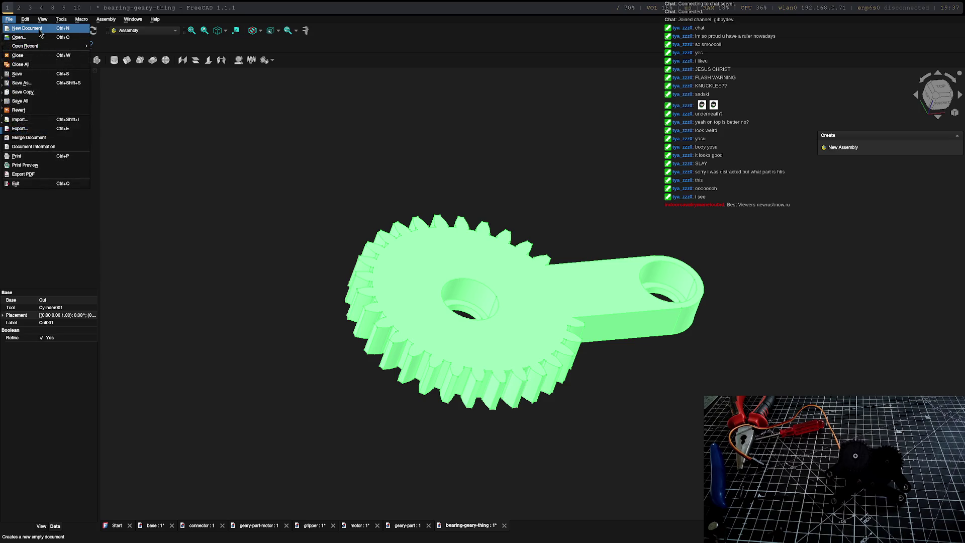
{"action": "left_click", "coordinate": [30, 37]}
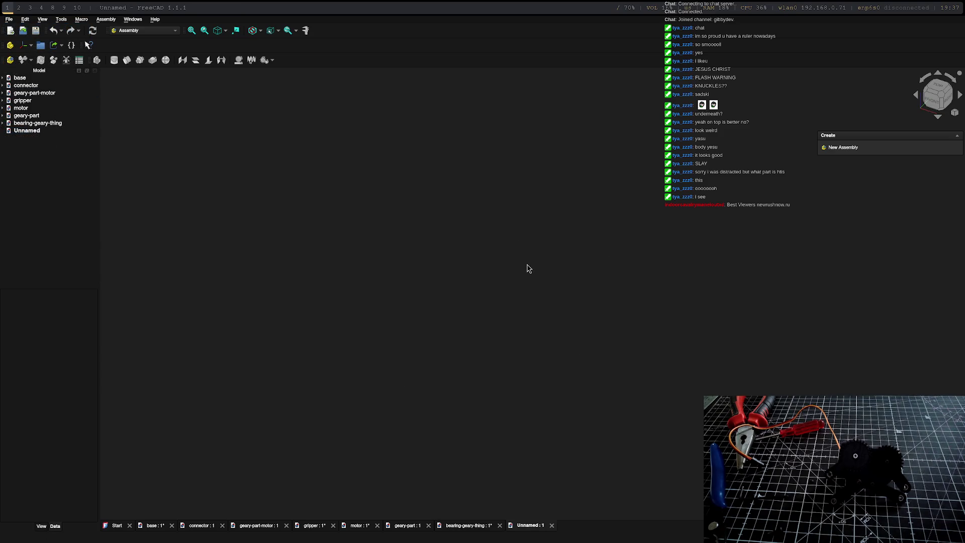
{"action": "key", "text": "ctrl+s"}
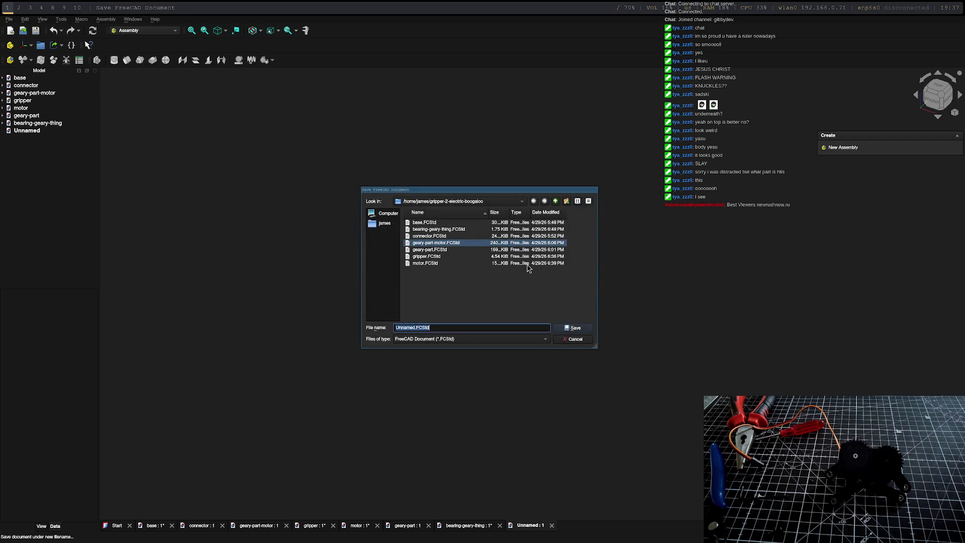
{"action": "type", "text": "fingertips"}
{"action": "key", "text": "Return"}
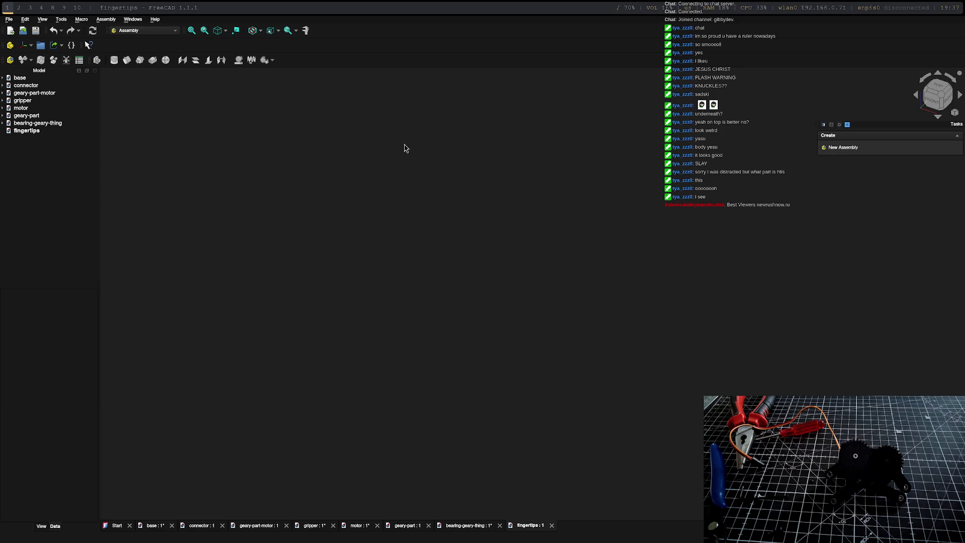
Step: In Part Design, create a body in fingertips and start a new sketch on the XY plane
{"action": "left_click", "coordinate": [143, 30]}
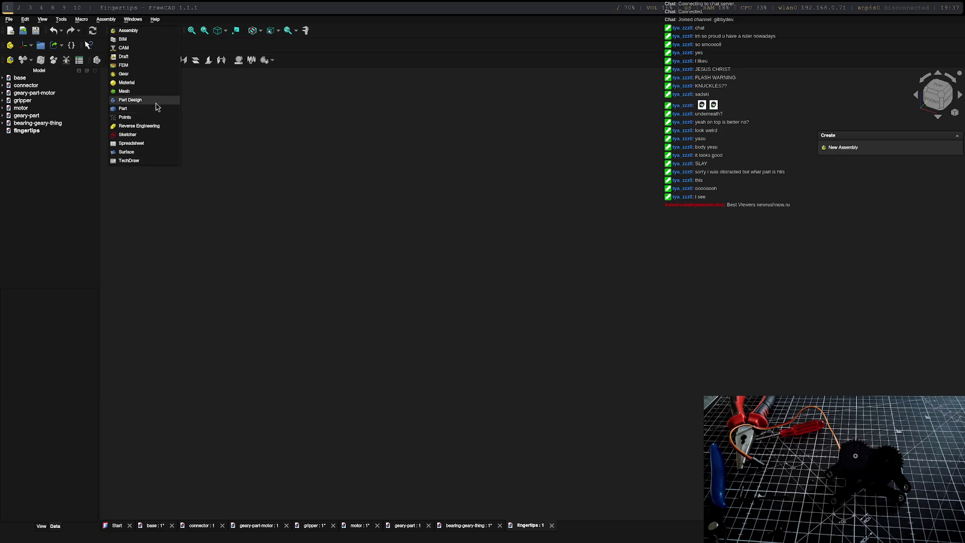
{"action": "left_click", "coordinate": [132, 99]}
{"action": "left_click", "coordinate": [839, 147]}
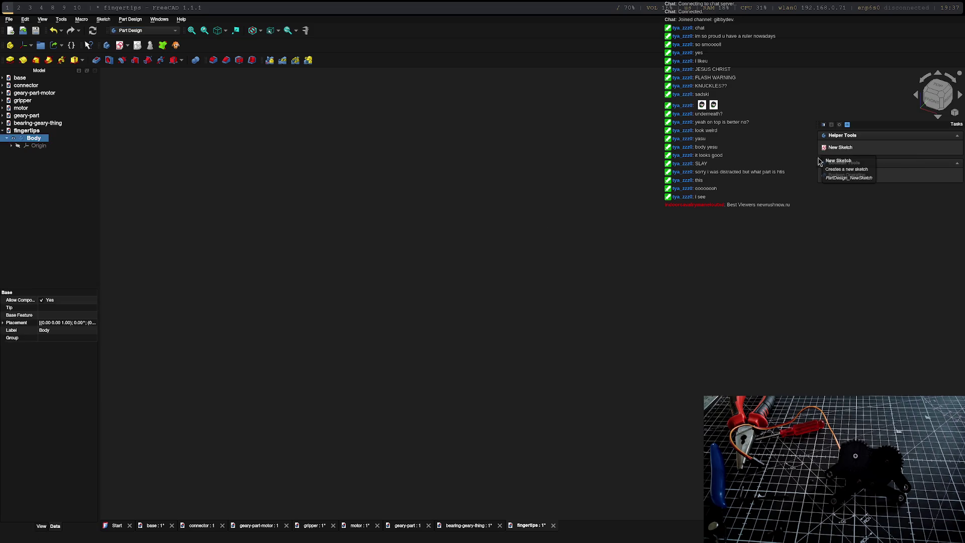
{"action": "left_click", "coordinate": [838, 164]}
{"action": "double_click", "coordinate": [847, 164]}
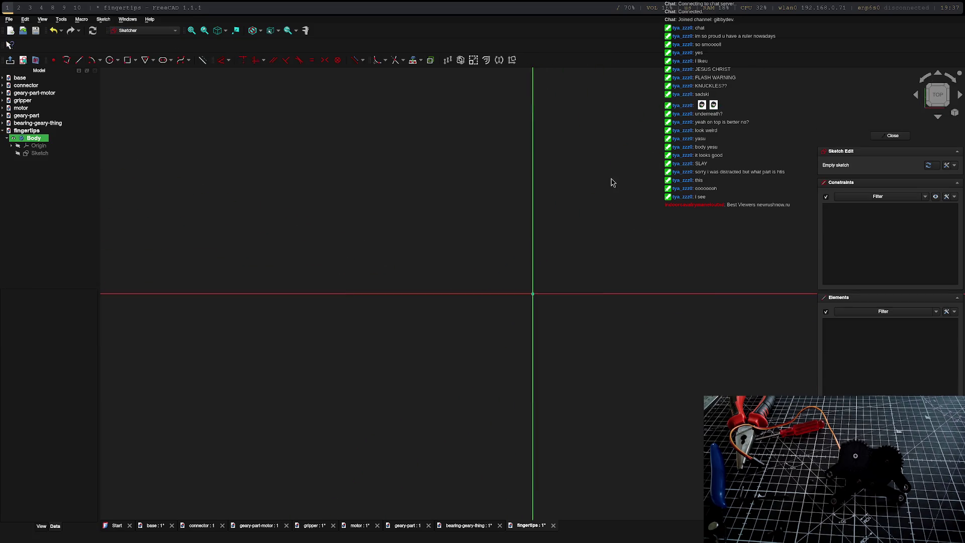
Step: Draw a horizontal slot from the origin, 30 mm long at 0° with a 5 mm radius, and start a second slot at its right end
{"action": "left_click", "coordinate": [163, 60]}
{"action": "left_click", "coordinate": [532, 294]}
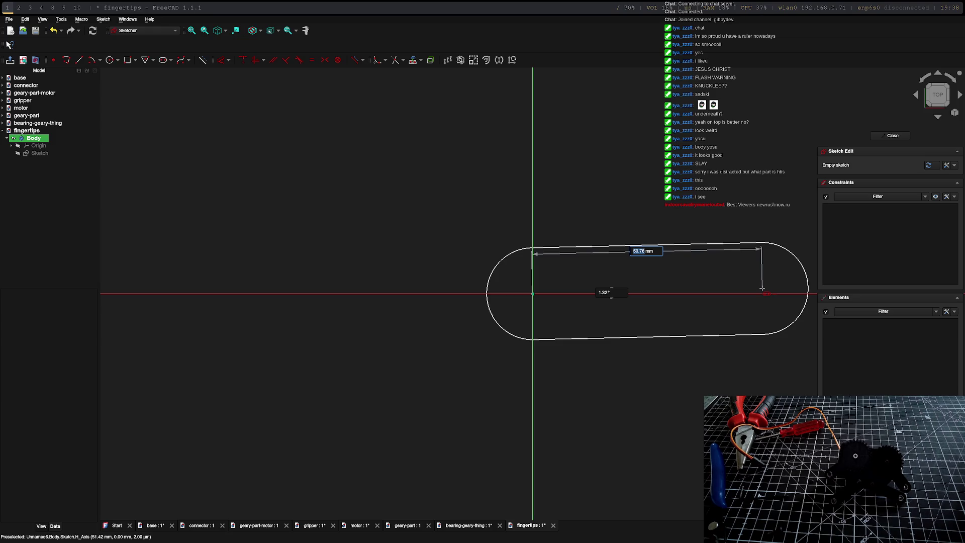
{"action": "type", "text": "30"}
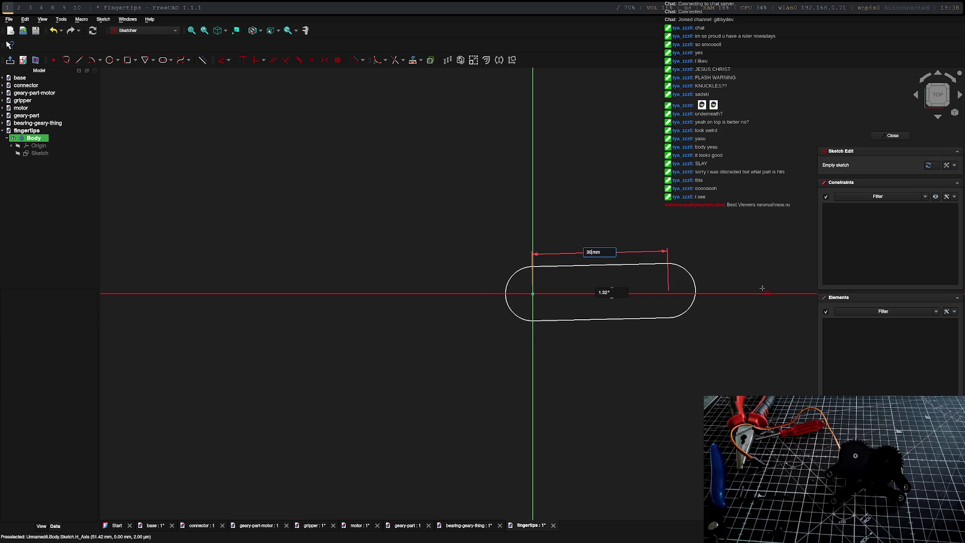
{"action": "key", "text": "Tab"}
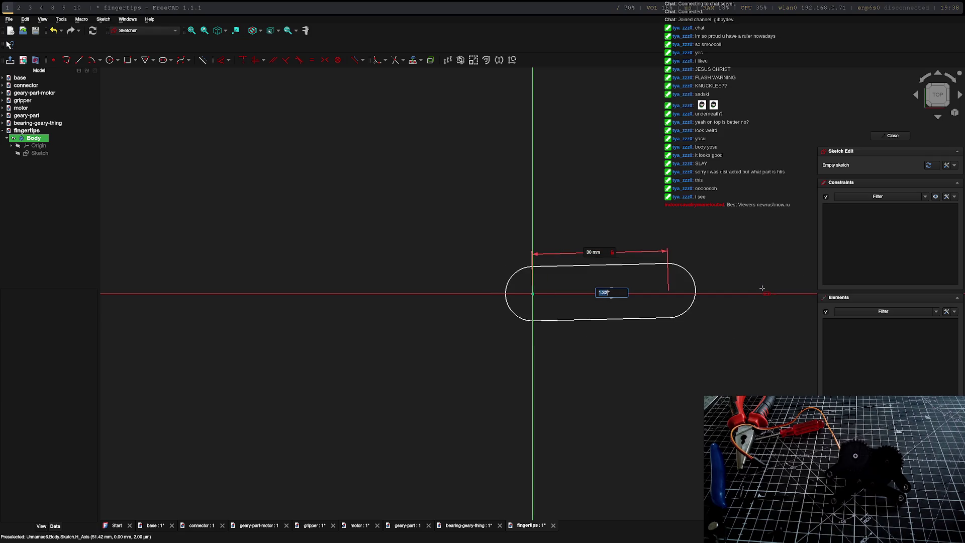
{"action": "type", "text": "0"}
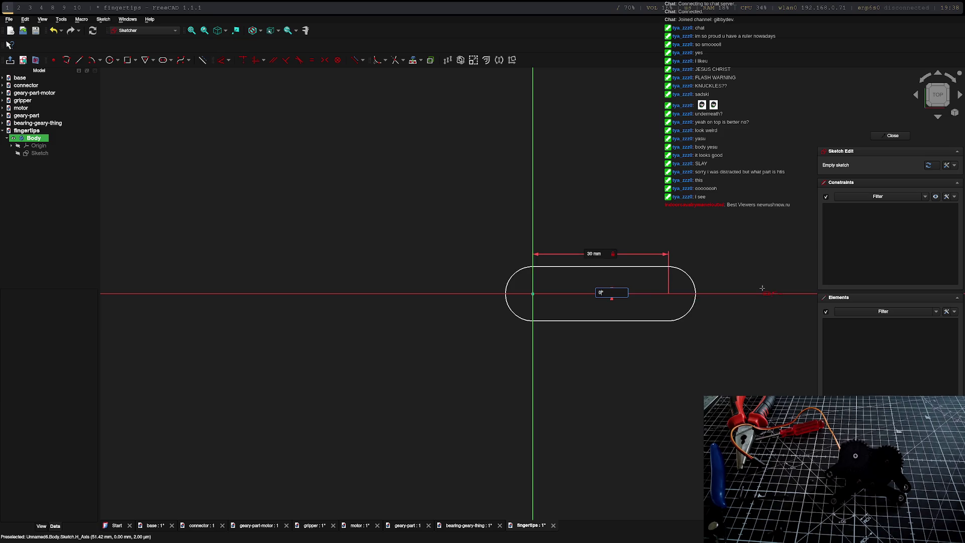
{"action": "key", "text": "Return"}
{"action": "type", "text": "5"}
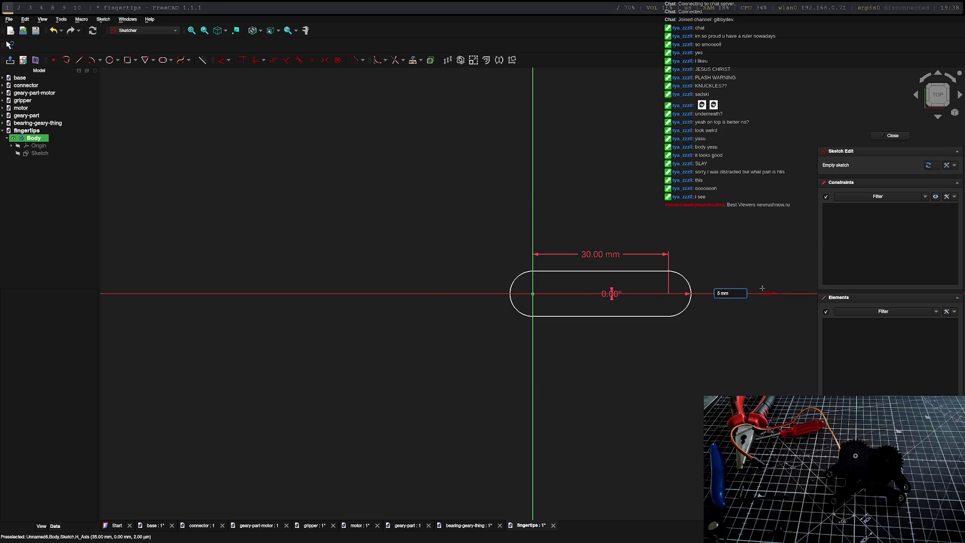
{"action": "key", "text": "Return"}
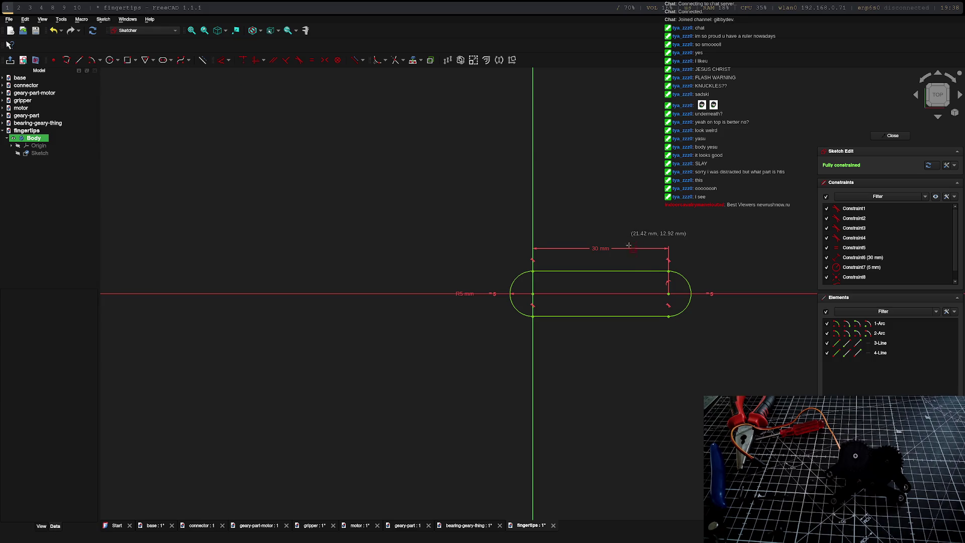
{"action": "left_click", "coordinate": [669, 291]}
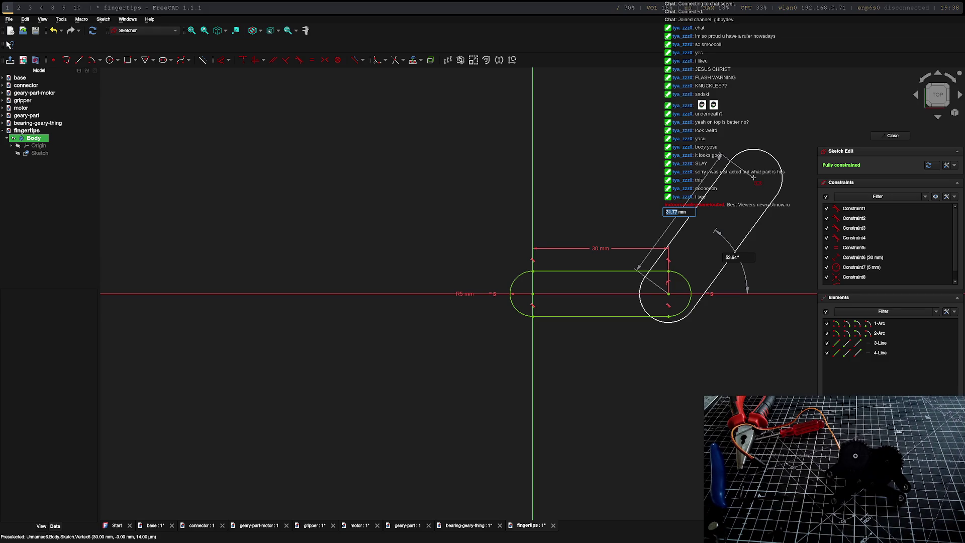
{"action": "type", "text": "10"}
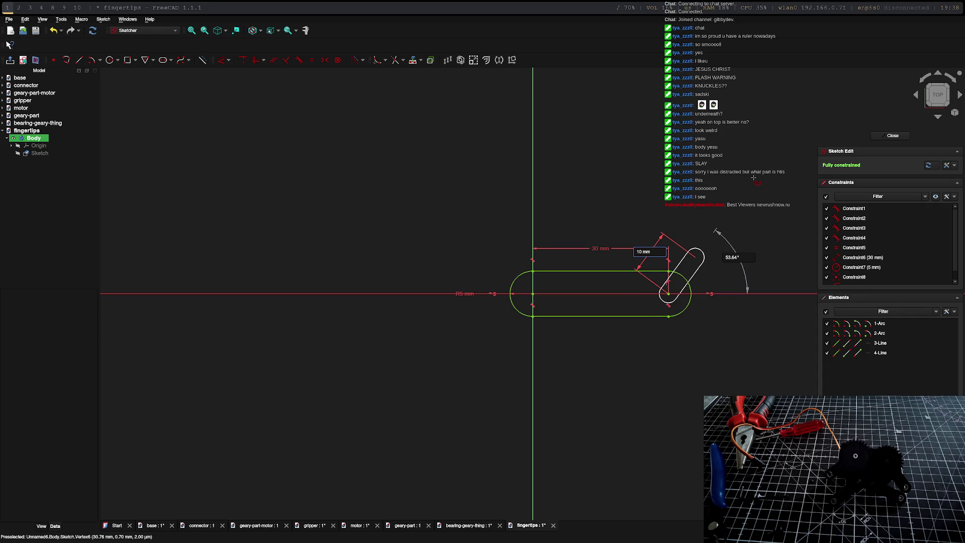
Step: Set the second slot to 30 mm long rising at 45° from the first slot's right end
{"action": "key", "text": "BackSpace"}
{"action": "key", "text": "BackSpace"}
{"action": "type", "text": "30"}
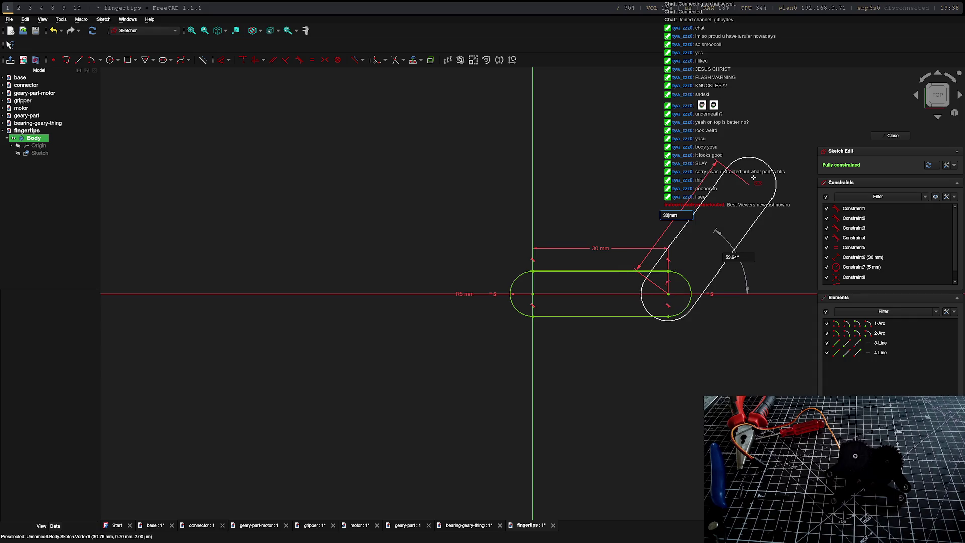
{"action": "key", "text": "Tab"}
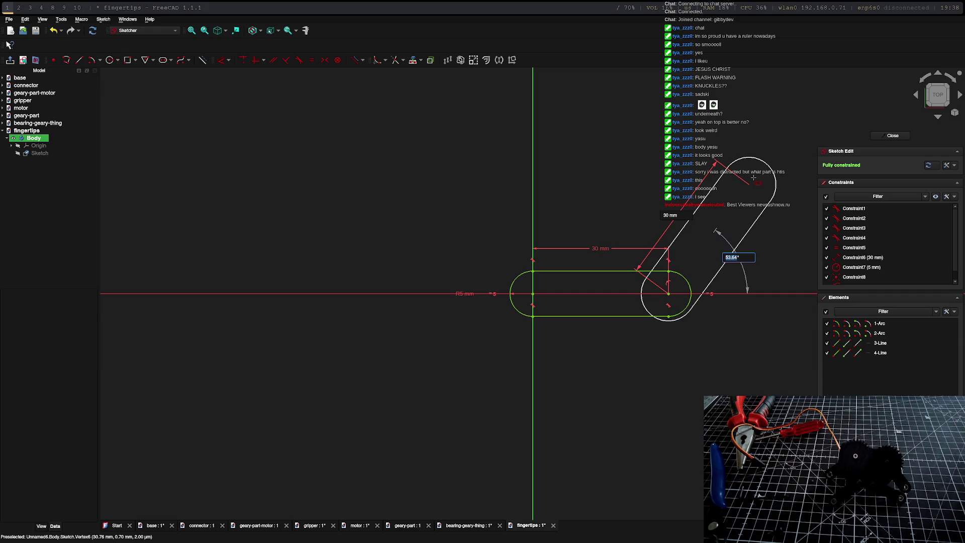
{"action": "type", "text": "30"}
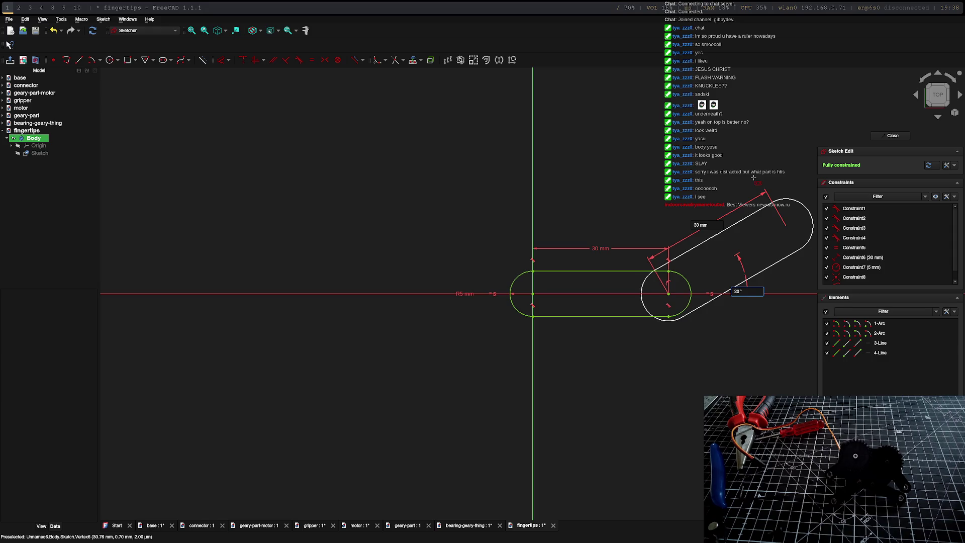
{"action": "key", "text": "BackSpace"}
{"action": "key", "text": "BackSpace"}
{"action": "type", "text": "45"}
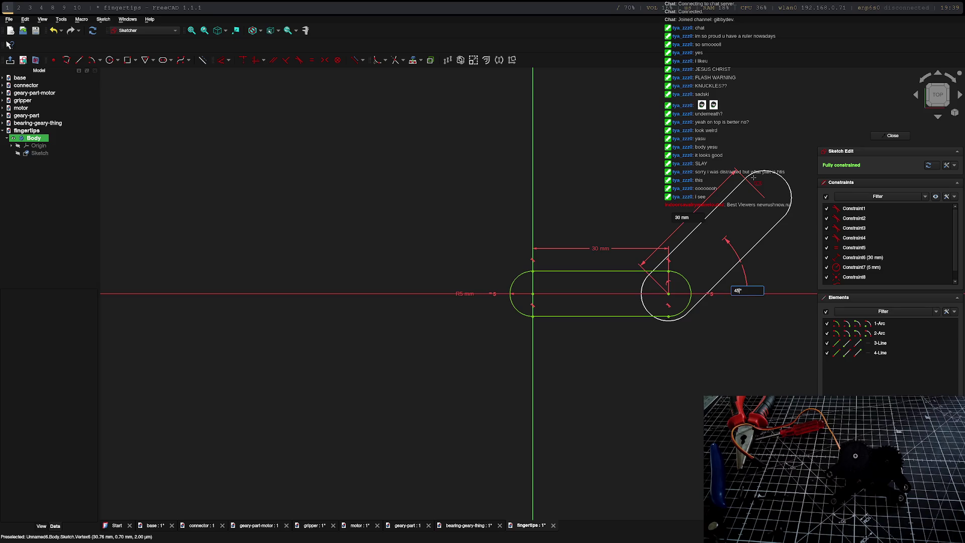
{"action": "key", "text": "Return"}
{"action": "key", "text": "Return"}
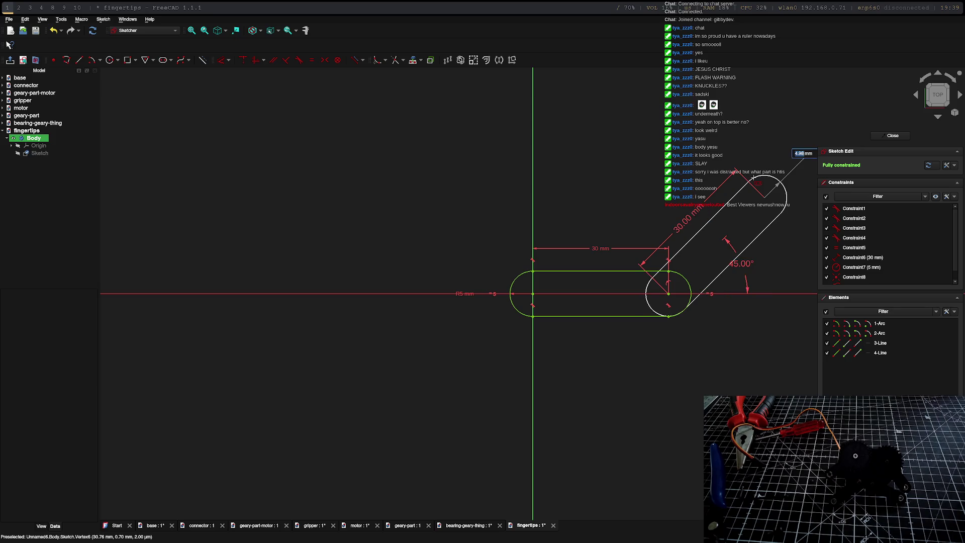
{"action": "key", "text": "Return"}
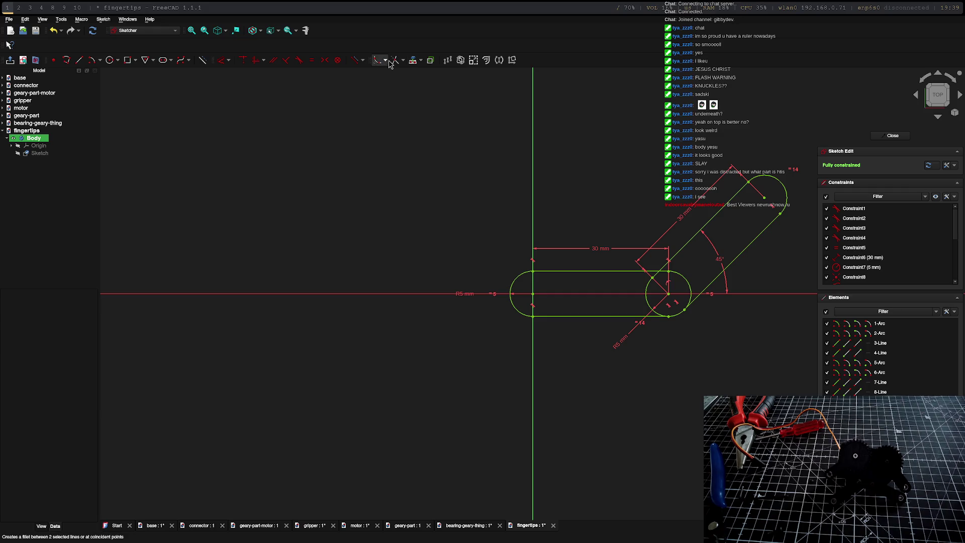
{"action": "scroll", "coordinate": [638, 302], "scroll_direction": "up", "scroll_amount": 2}
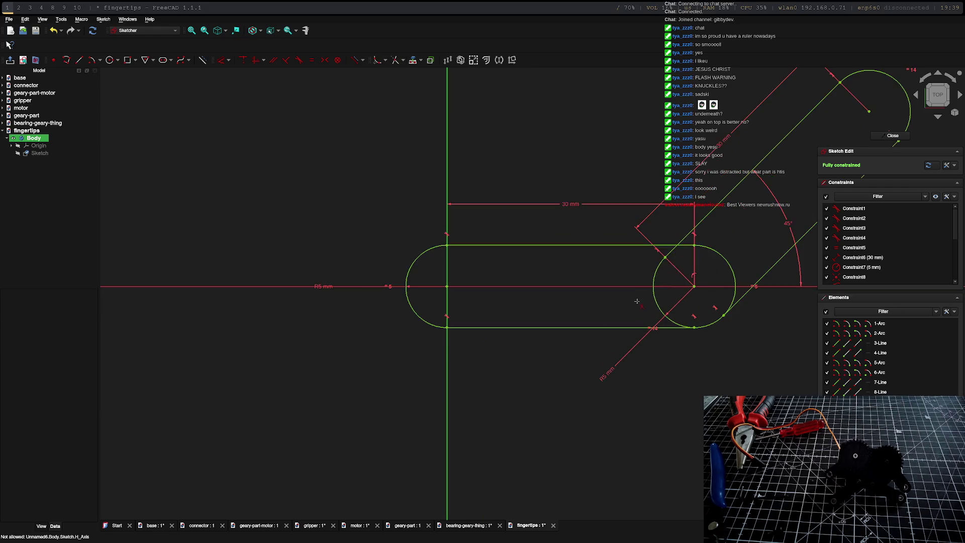
Step: Merge the stray point onto the line end and delete the leftover right-hand arc at the bend
{"action": "left_click", "coordinate": [653, 278]}
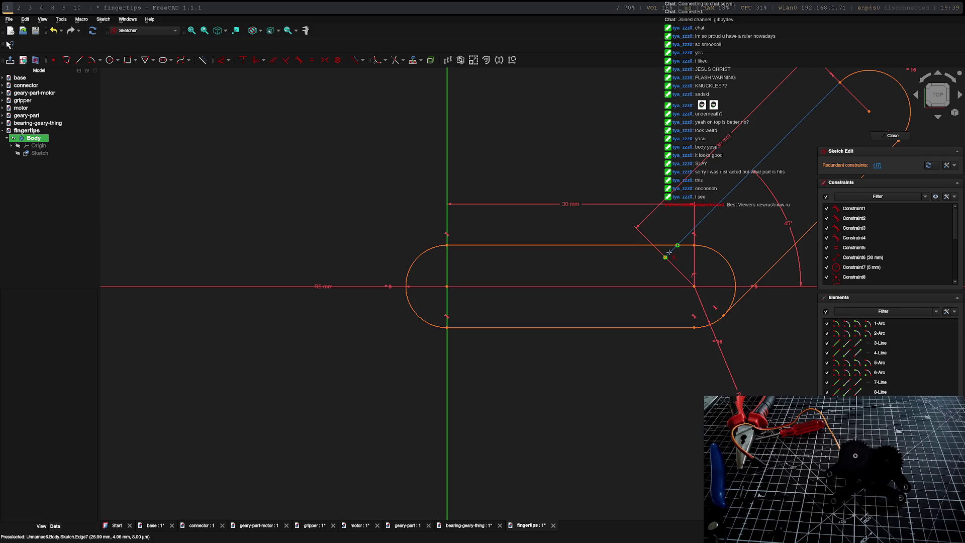
{"action": "left_click", "coordinate": [666, 256]}
{"action": "left_click", "coordinate": [677, 246], "text": "ctrl"}
{"action": "key", "text": "c"}
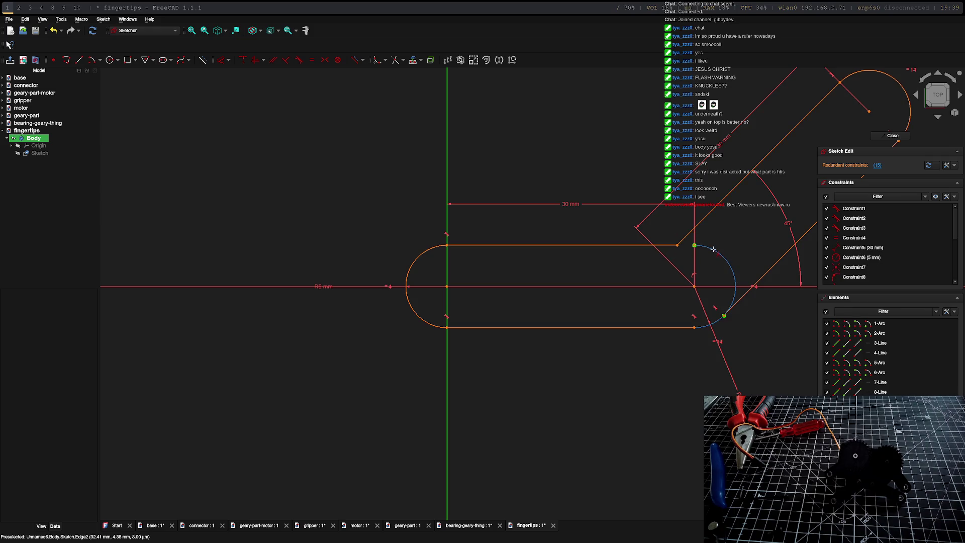
{"action": "key", "text": "Delete"}
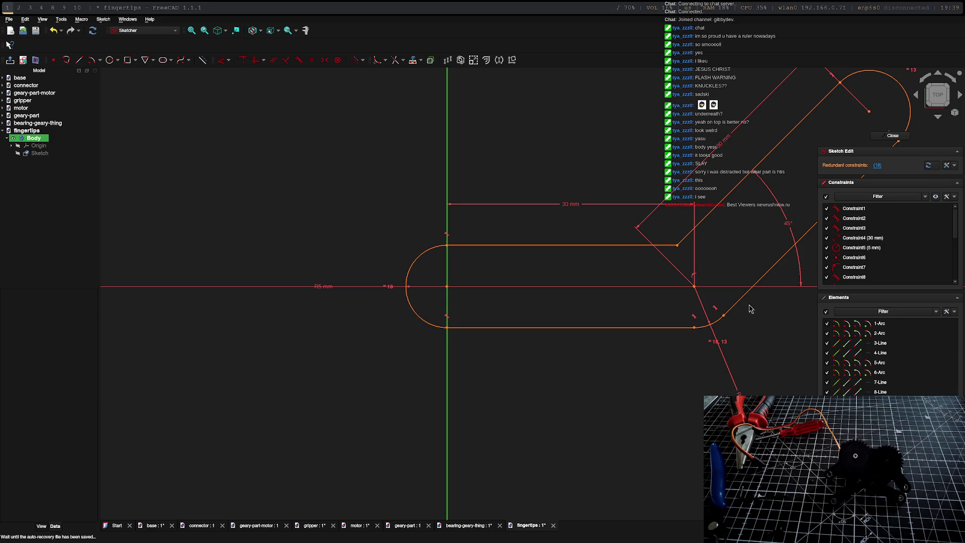
Step: Delete the redundant Constraint19 and Constraint18 from the Constraints list
{"action": "left_click", "coordinate": [879, 166]}
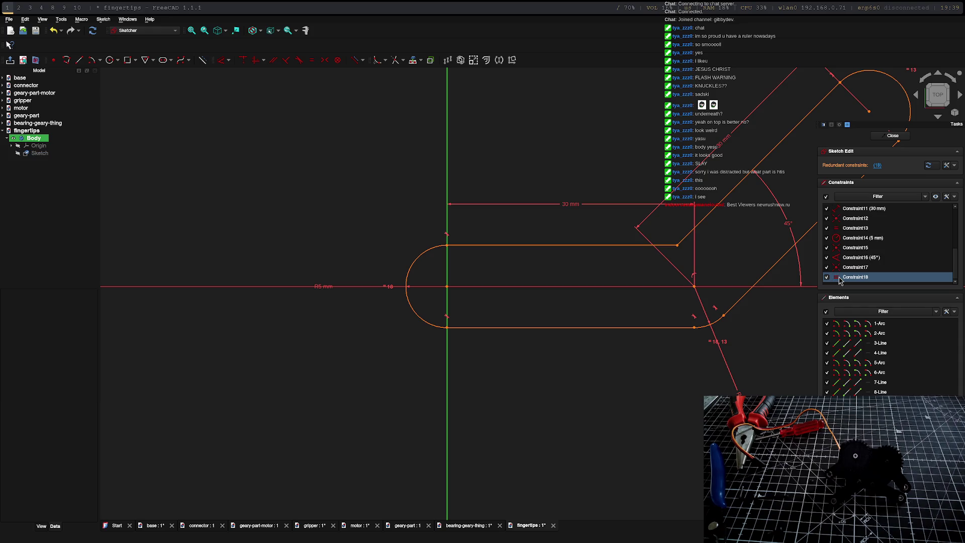
{"action": "key", "text": "Delete"}
{"action": "left_click", "coordinate": [879, 166]}
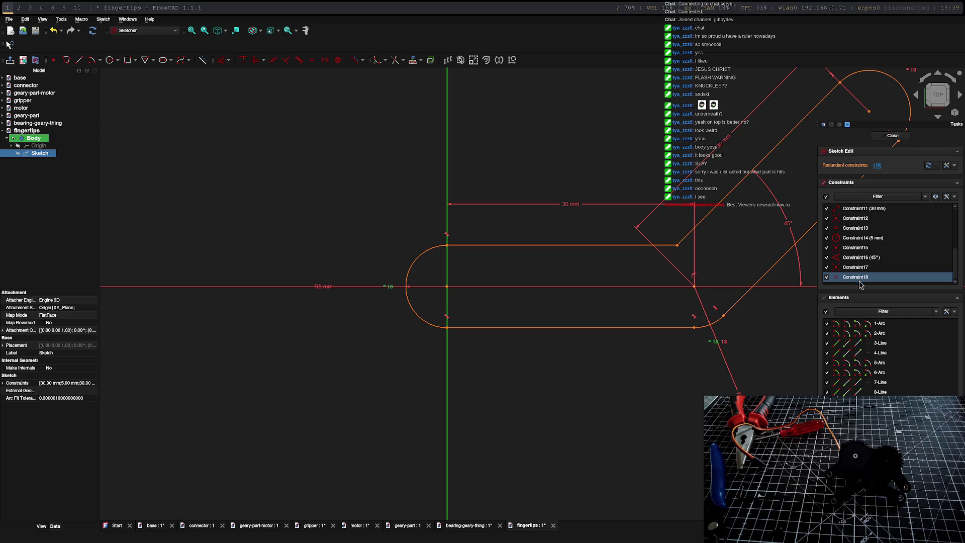
{"action": "key", "text": "Delete"}
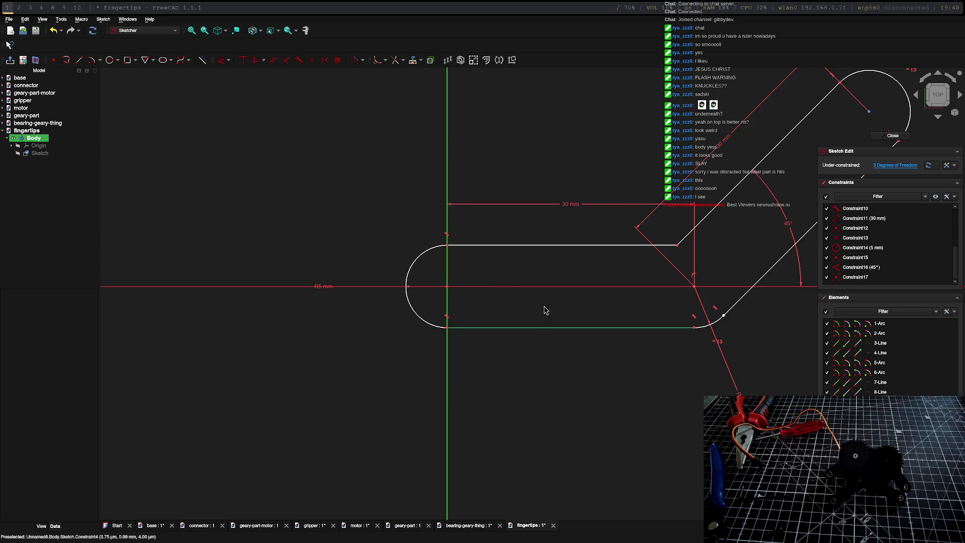
Step: Draw a hole circle at the origin and a 5 mm circle at the bend vertex, then close the sketch
{"action": "left_click", "coordinate": [110, 60]}
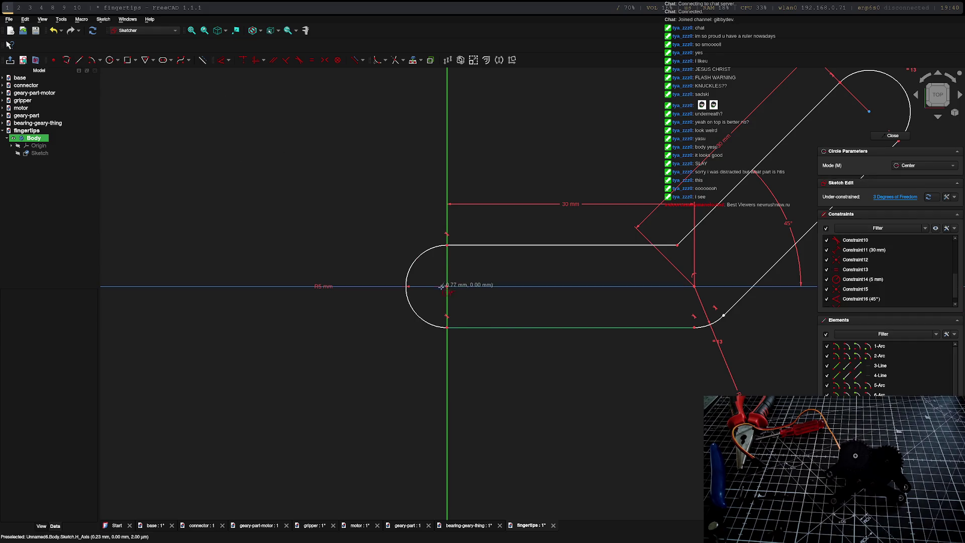
{"action": "left_click", "coordinate": [447, 284]}
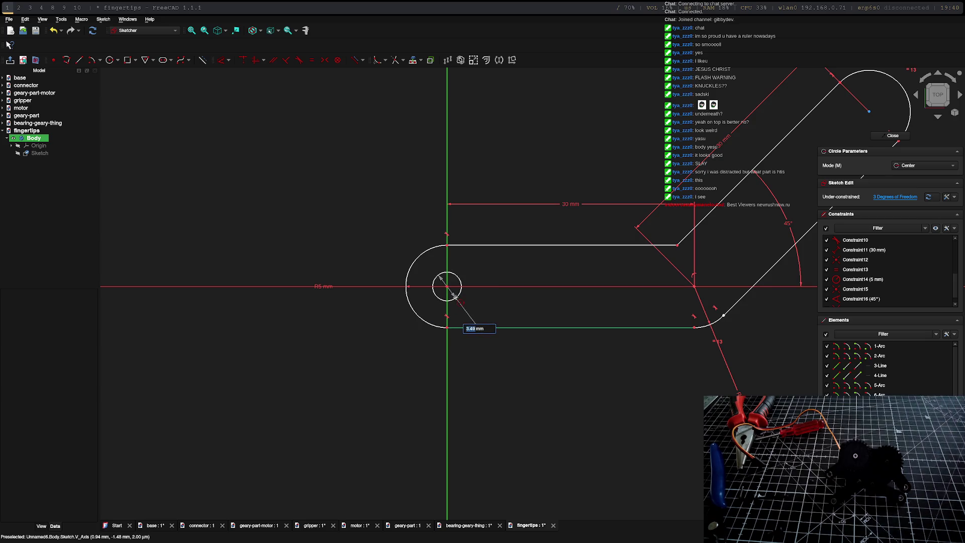
{"action": "left_click", "coordinate": [457, 298]}
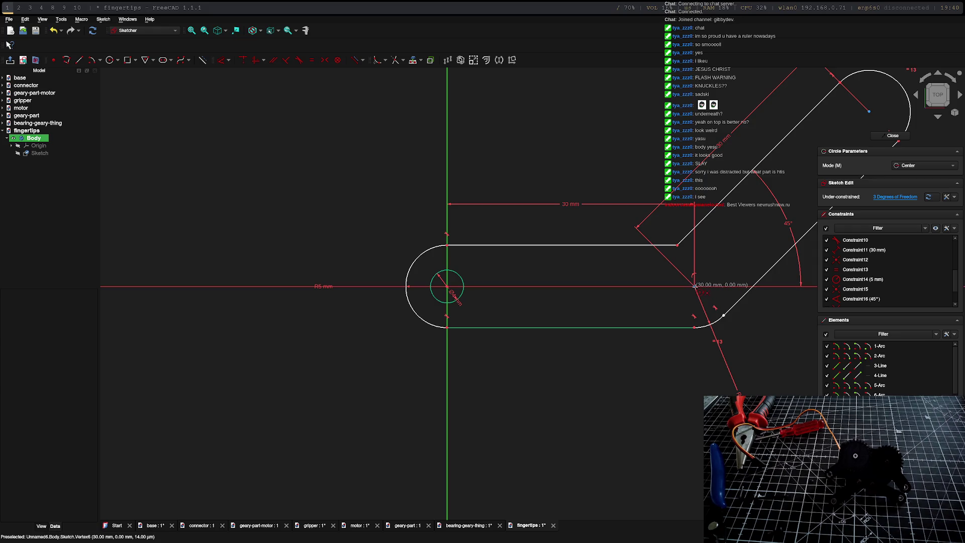
{"action": "left_click", "coordinate": [695, 284]}
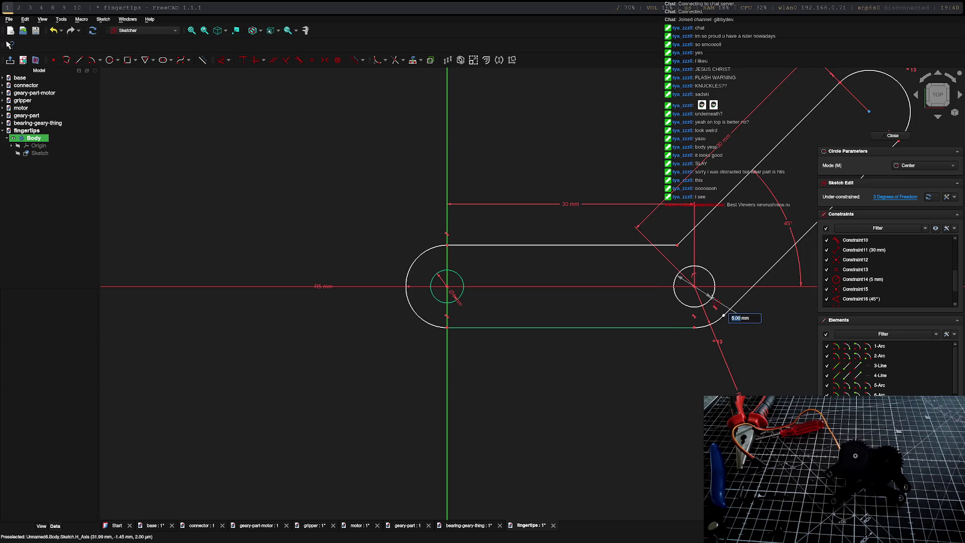
{"action": "left_click", "coordinate": [726, 315]}
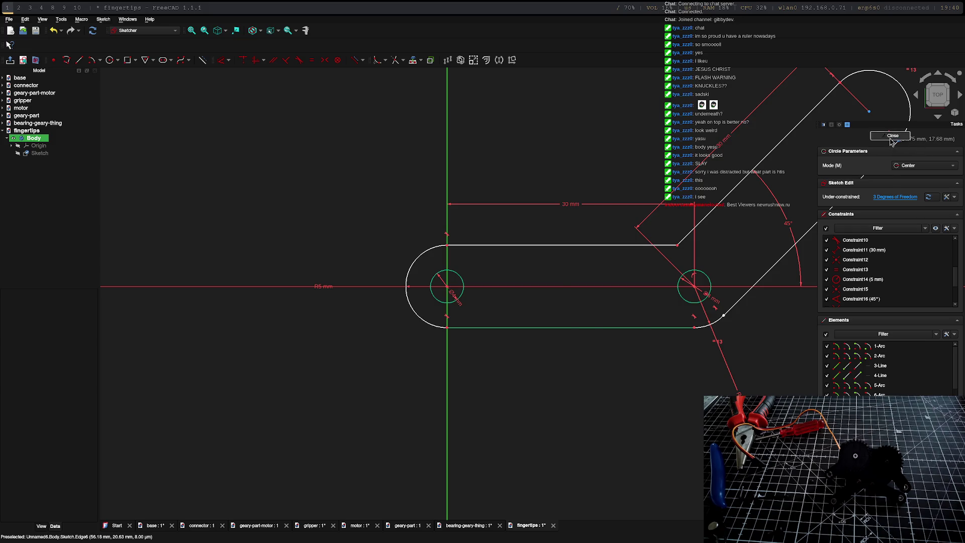
{"action": "left_click", "coordinate": [894, 138]}
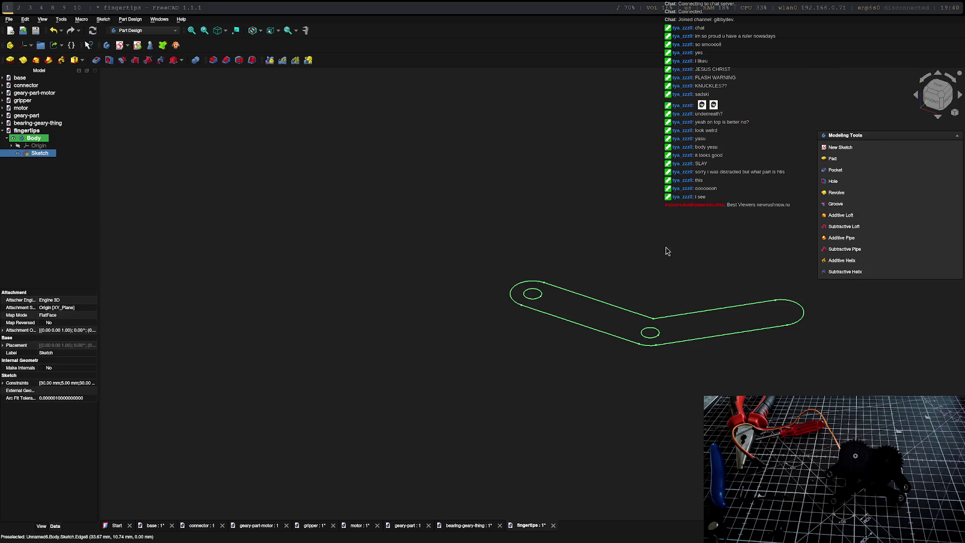
{"action": "left_click", "coordinate": [833, 159]}
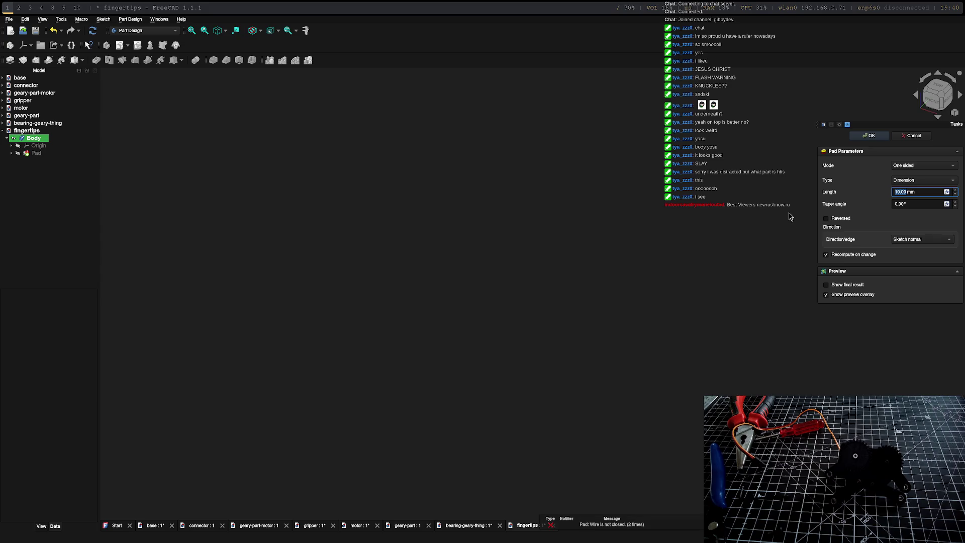
{"action": "type", "text": "7"}
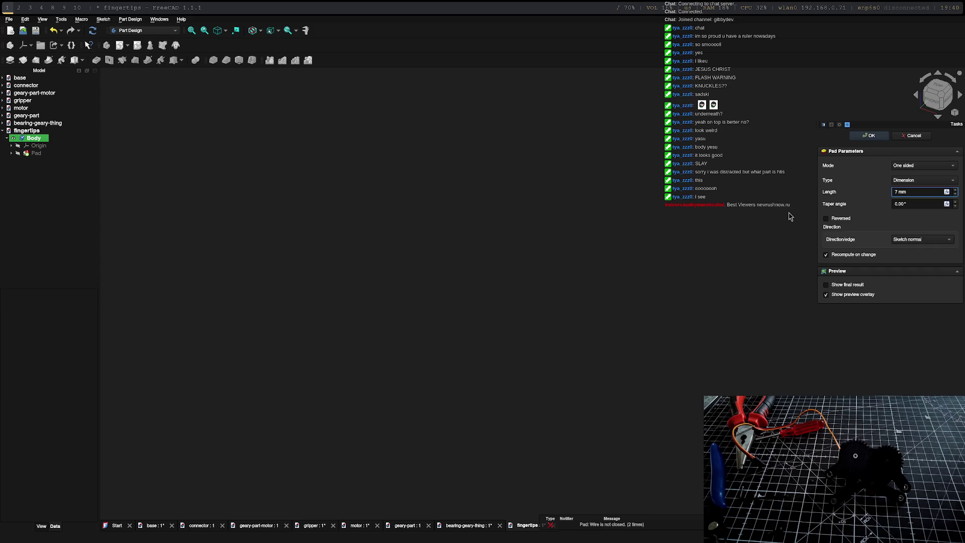
{"action": "key", "text": "Return"}
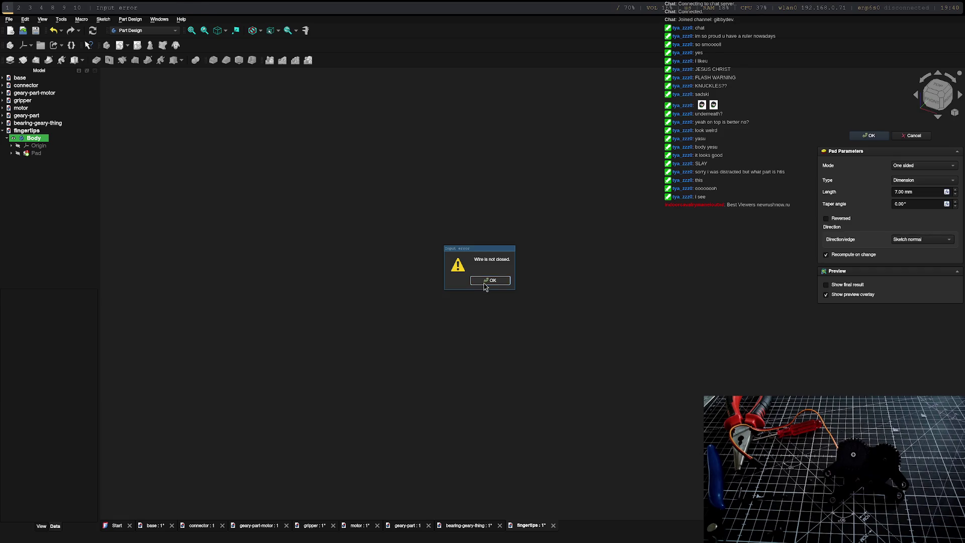
{"action": "left_click", "coordinate": [490, 280]}
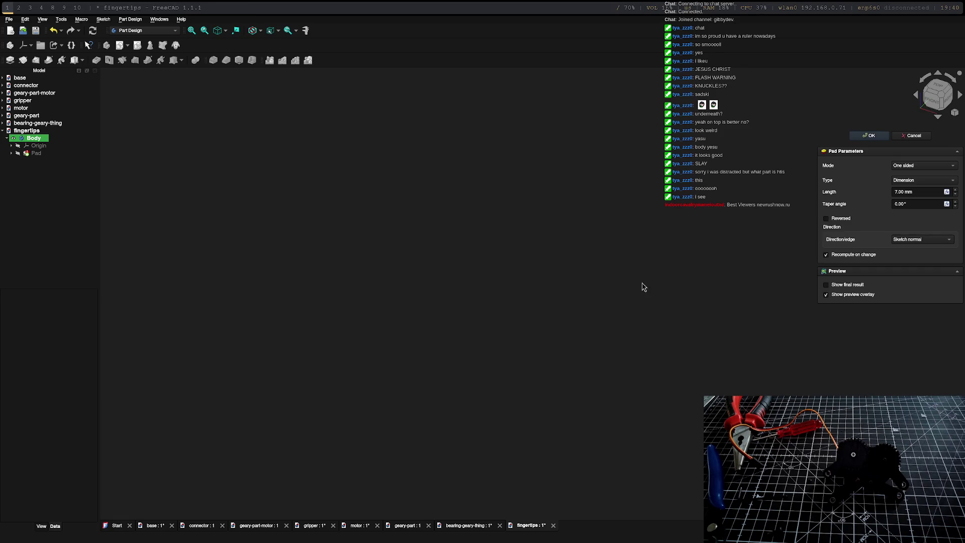
{"action": "left_click", "coordinate": [919, 139]}
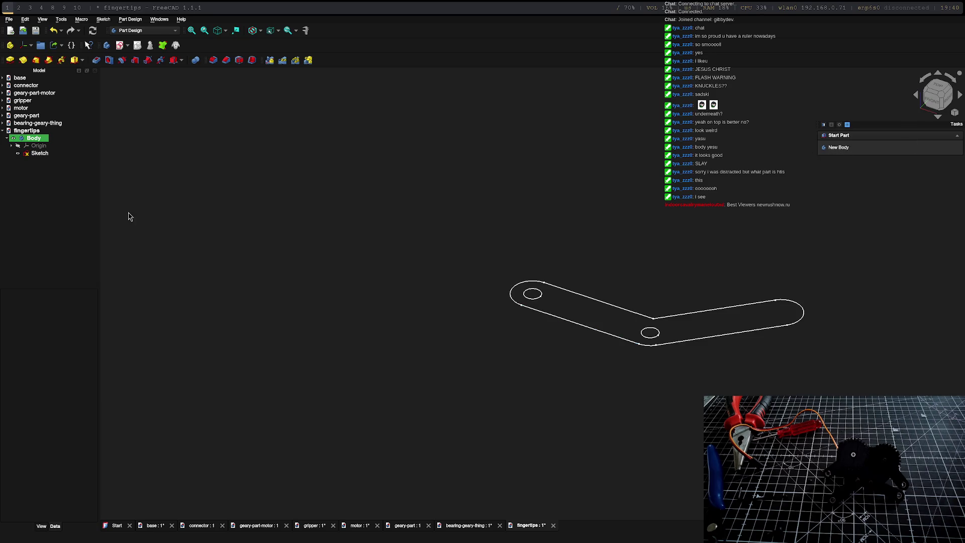
Step: Reopen the sketch, trim away the stray arc segment at the bend, and close the sketch
{"action": "double_click", "coordinate": [40, 153]}
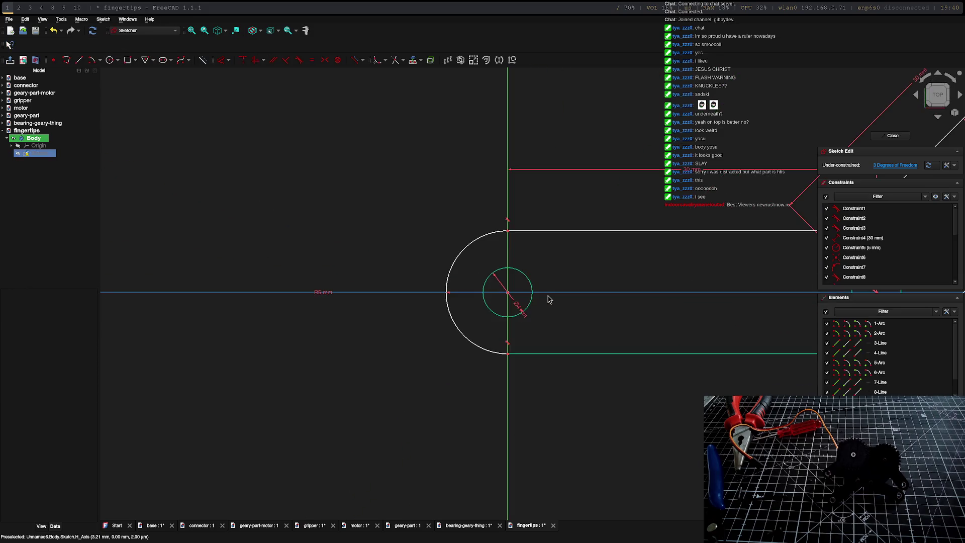
{"action": "scroll", "coordinate": [548, 300], "scroll_direction": "up", "scroll_amount": 2}
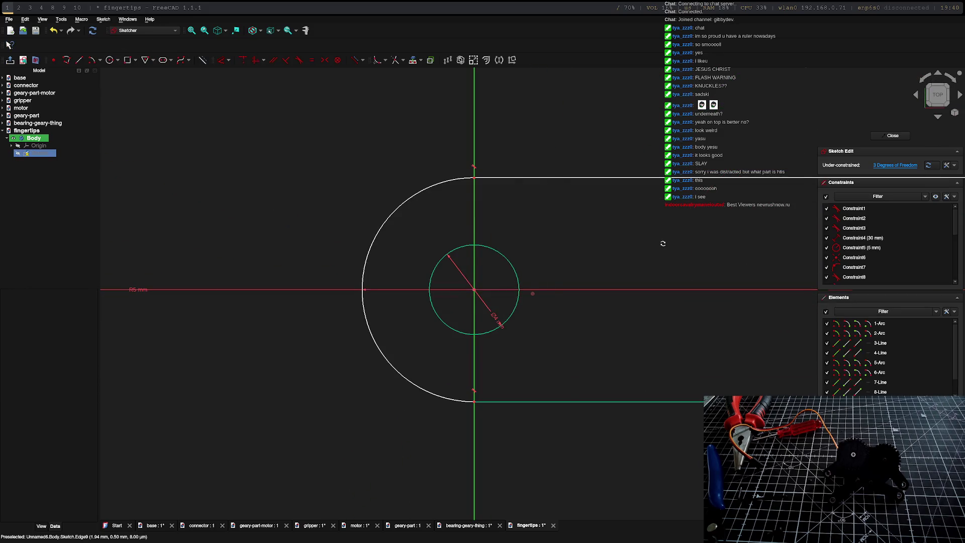
{"action": "middle_click_drag", "start_coordinate": [663, 243], "coordinate": [574, 251]}
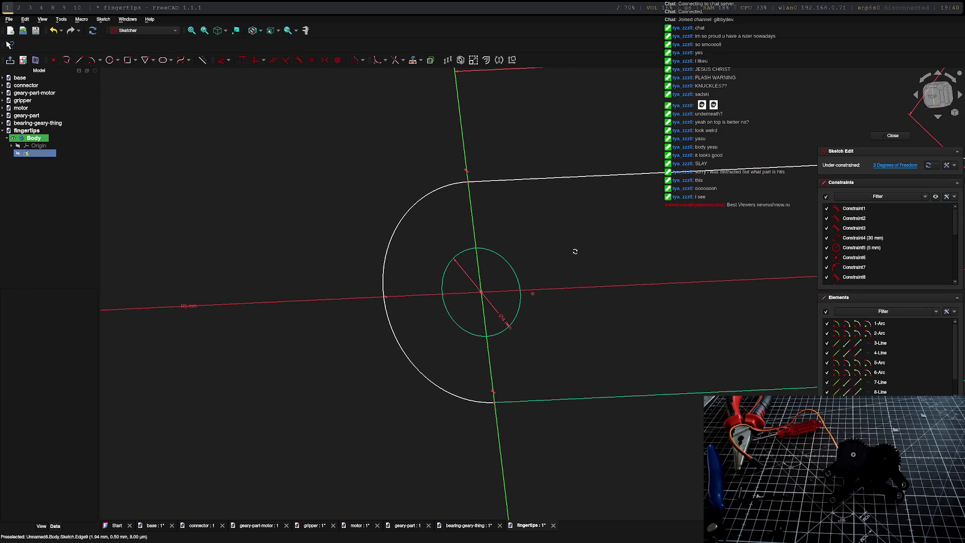
{"action": "left_click", "coordinate": [935, 97]}
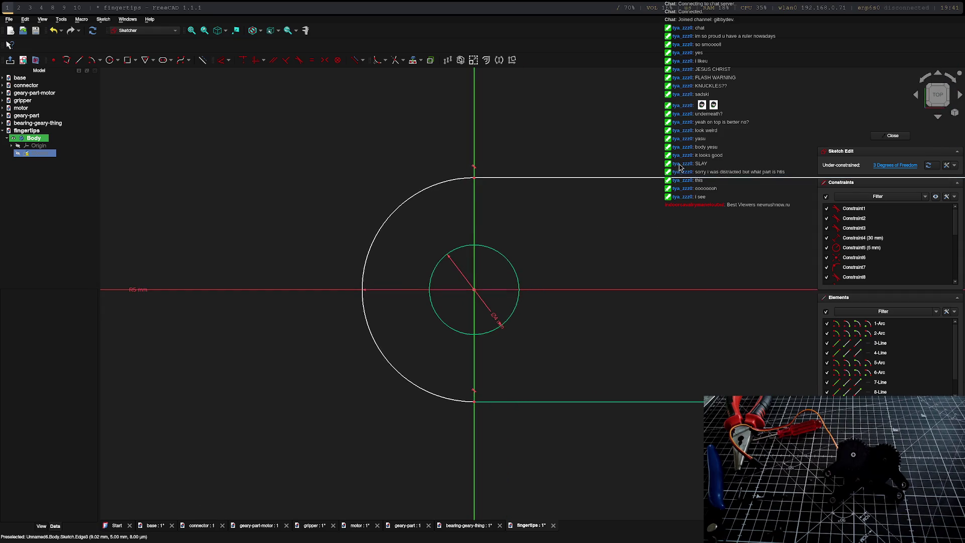
{"action": "scroll", "coordinate": [682, 170], "scroll_direction": "up", "scroll_amount": 5}
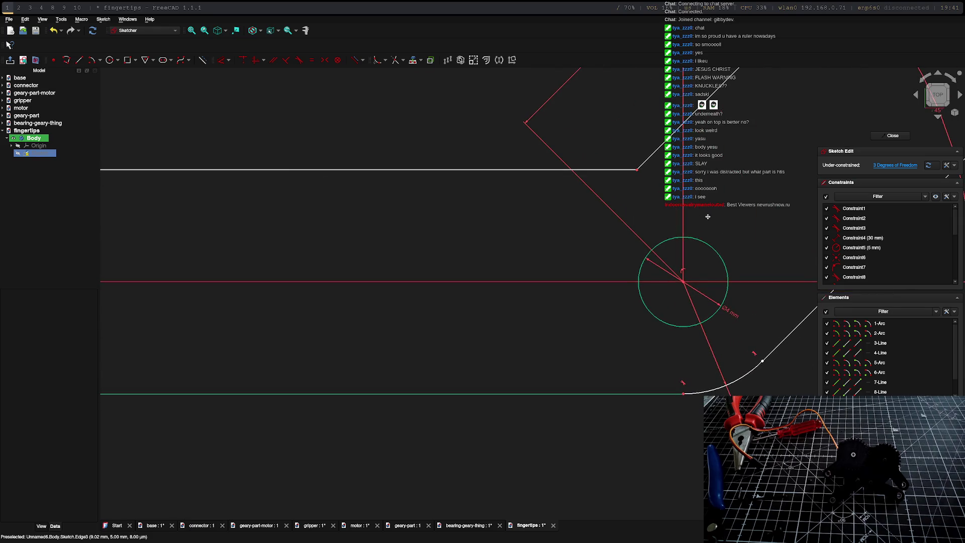
{"action": "middle_click_drag", "start_coordinate": [708, 216], "coordinate": [507, 203]}
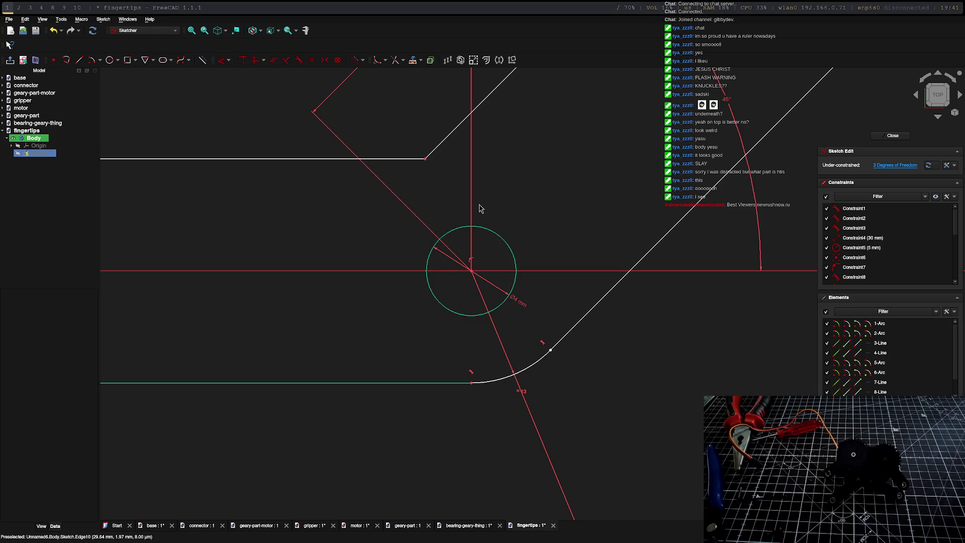
{"action": "left_click", "coordinate": [394, 64]}
{"action": "left_click", "coordinate": [524, 370]}
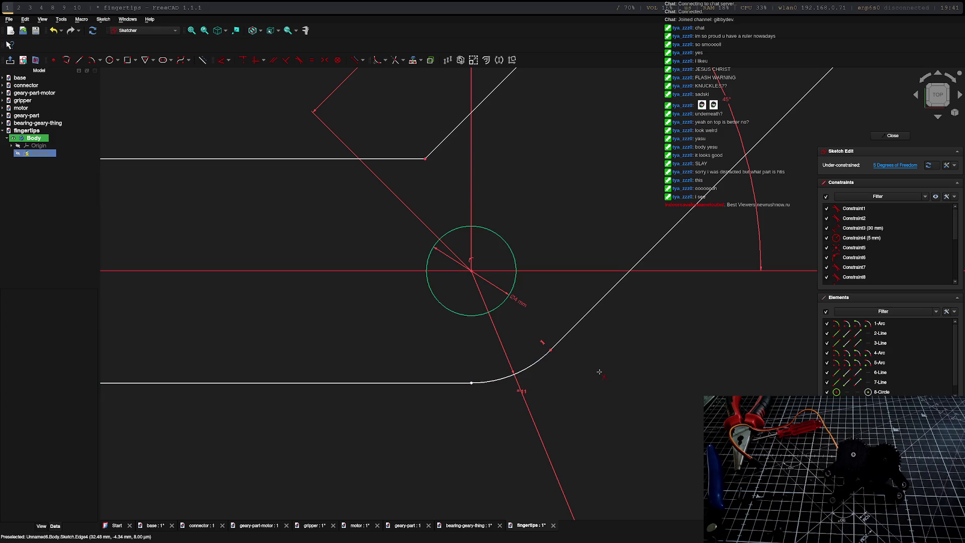
{"action": "left_click", "coordinate": [892, 135]}
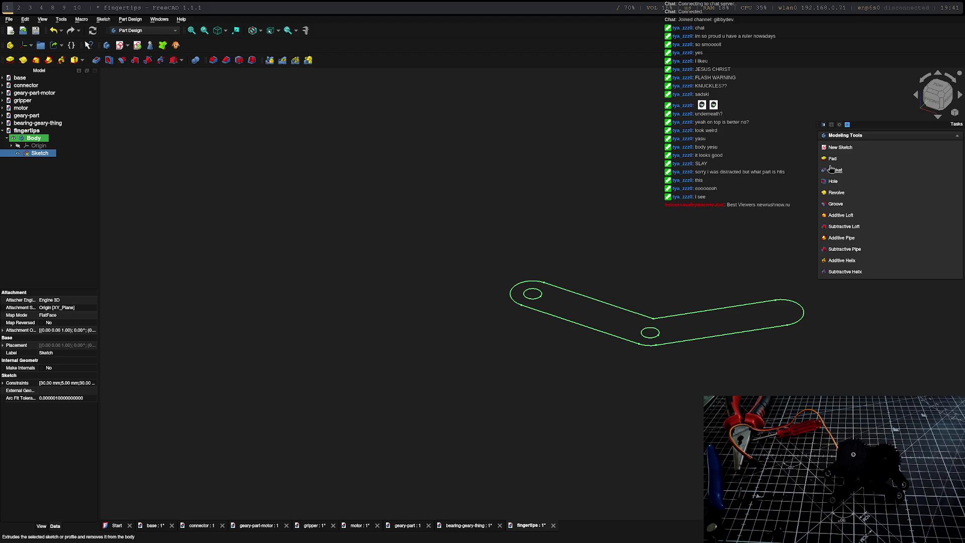
Step: Pad the fingertip sketch into a solid and open the gripper assembly document
{"action": "left_click", "coordinate": [832, 159]}
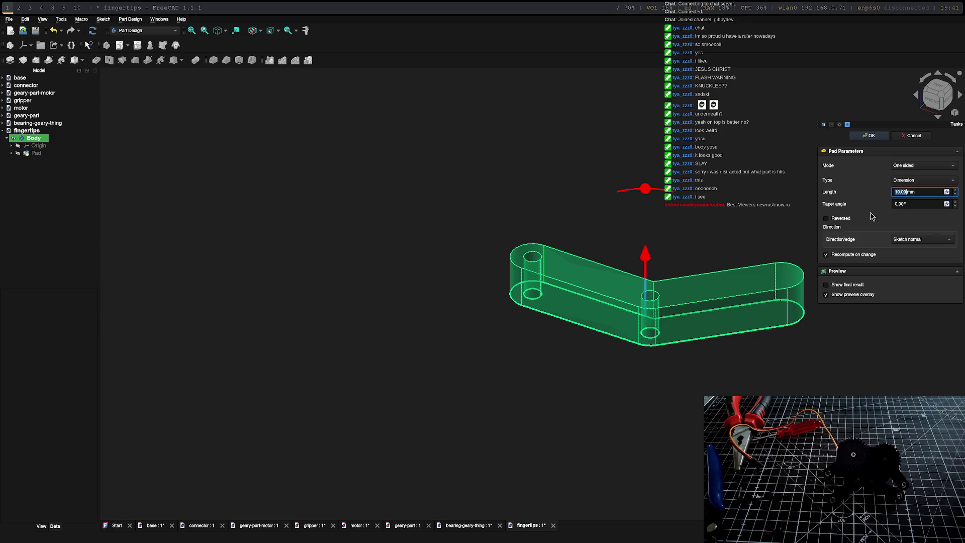
{"action": "key", "text": "Return"}
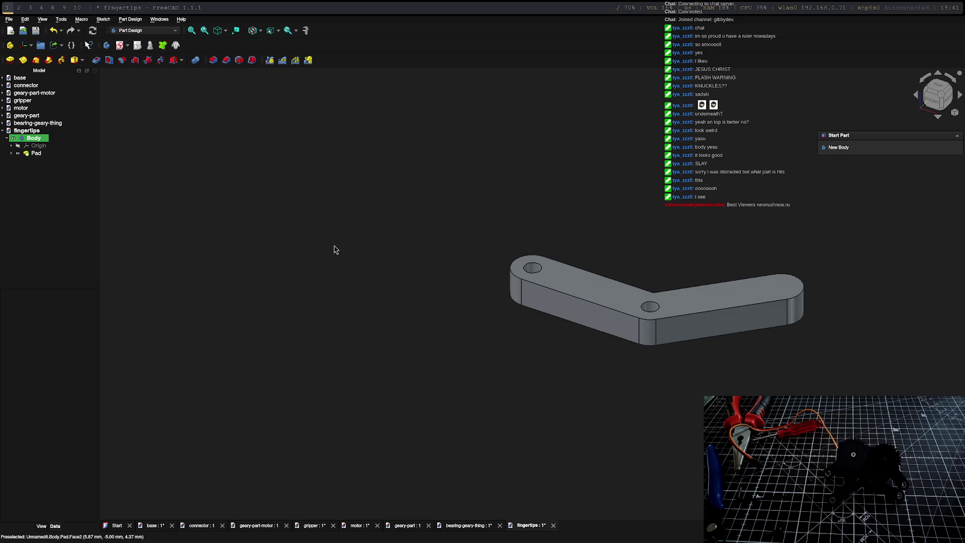
{"action": "double_click", "coordinate": [40, 101]}
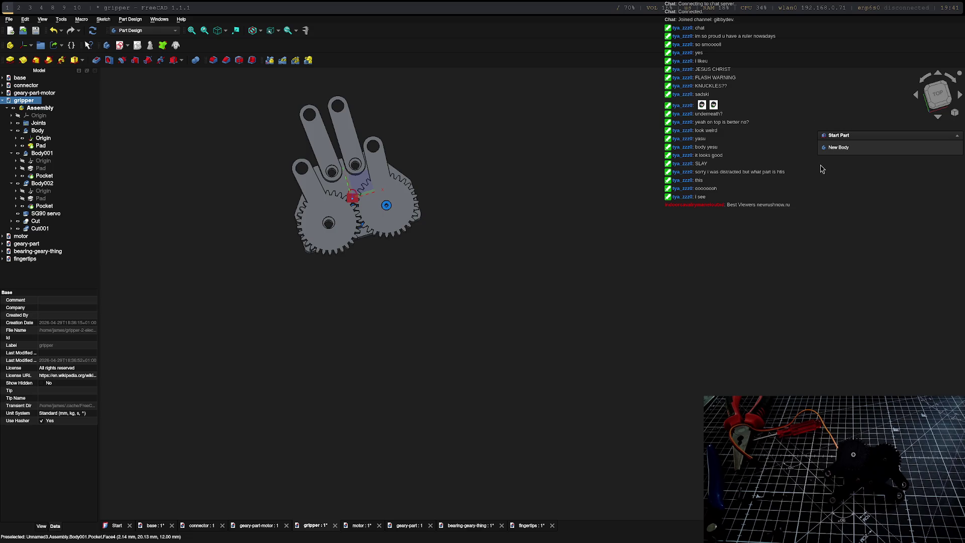
Step: In the Assembly workbench, activate the gripper assembly and insert the fingertips body as a new component
{"action": "middle_click_drag", "start_coordinate": [377, 120], "coordinate": [392, 129]}
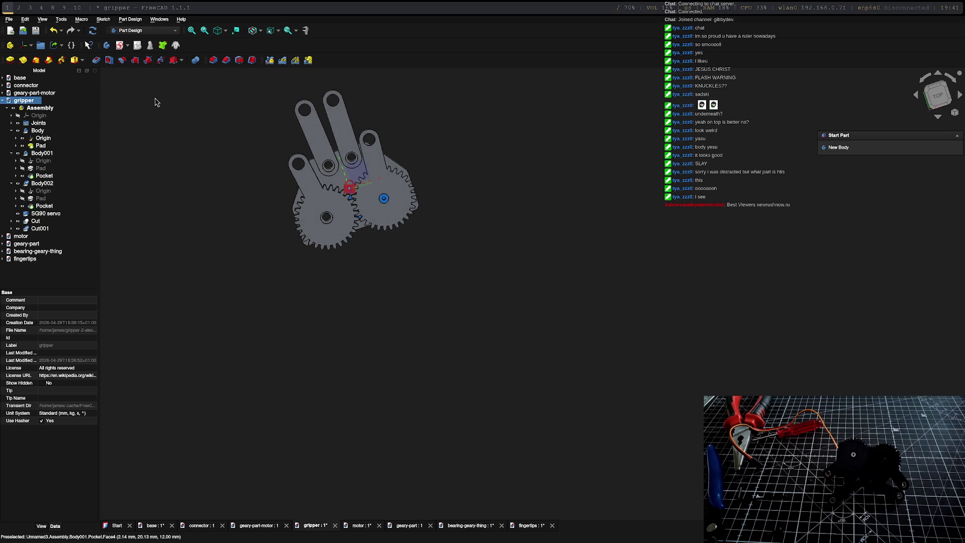
{"action": "left_click", "coordinate": [144, 30]}
{"action": "left_click", "coordinate": [132, 8]}
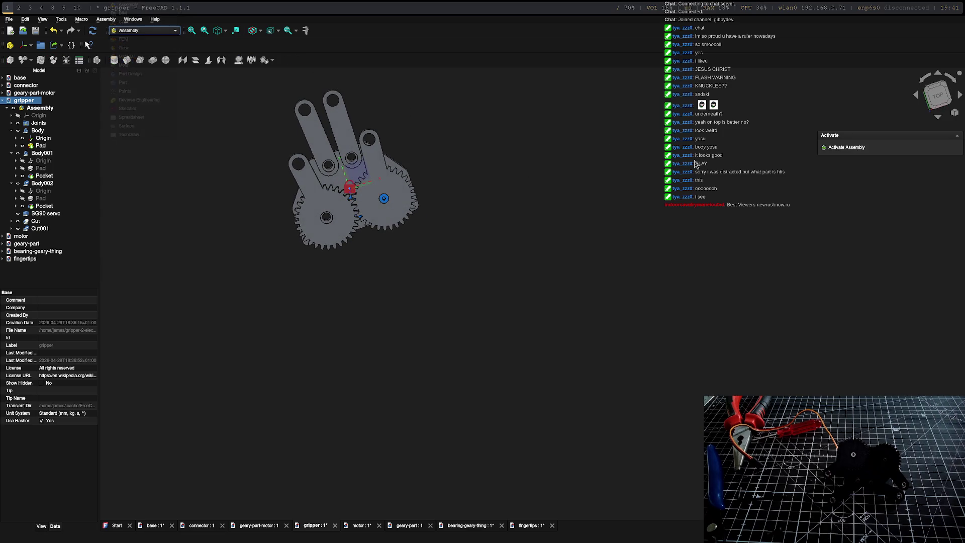
{"action": "double_click", "coordinate": [846, 147]}
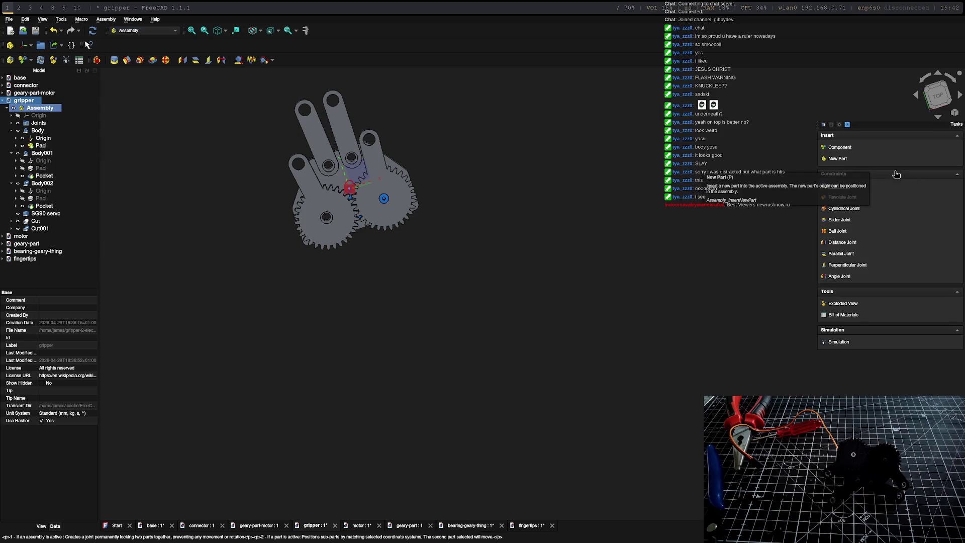
{"action": "left_click", "coordinate": [840, 147]}
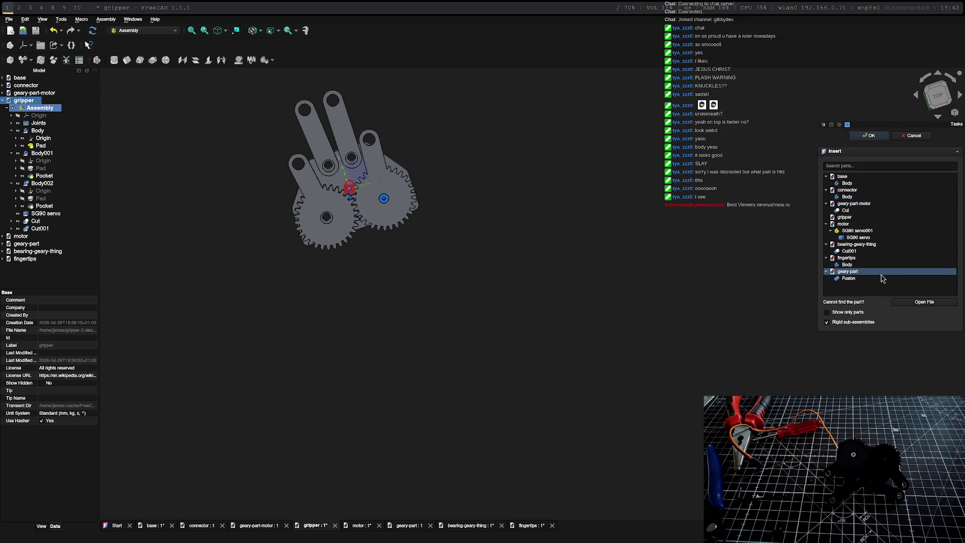
{"action": "left_click", "coordinate": [848, 264]}
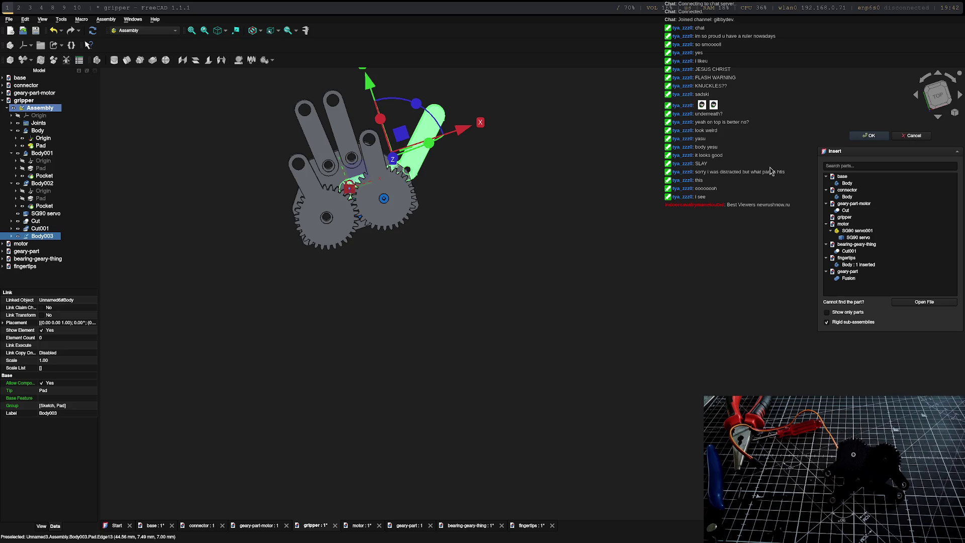
{"action": "left_click", "coordinate": [871, 135]}
{"action": "scroll", "coordinate": [400, 157], "scroll_direction": "up", "scroll_amount": 5}
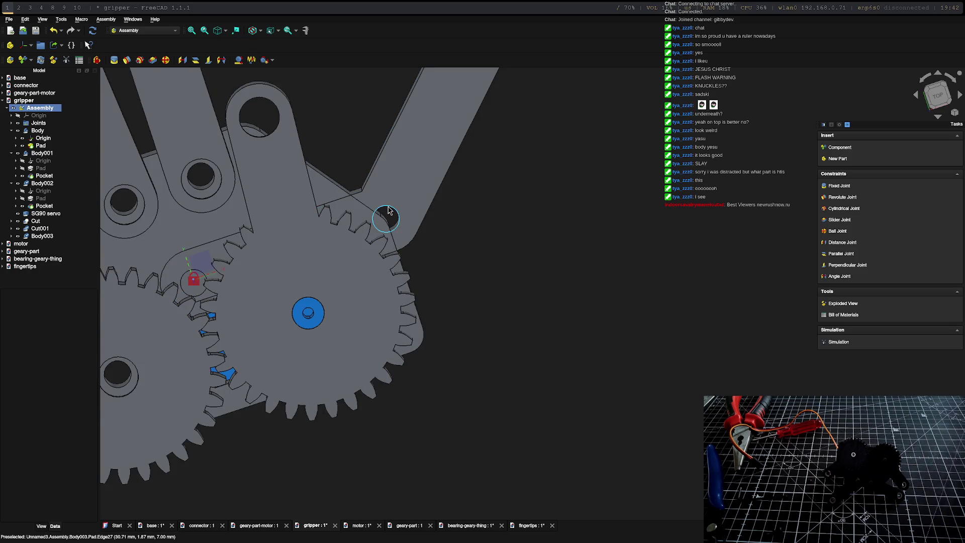
{"action": "left_click", "coordinate": [389, 211]}
{"action": "scroll", "coordinate": [265, 109], "scroll_direction": "down", "scroll_amount": 5}
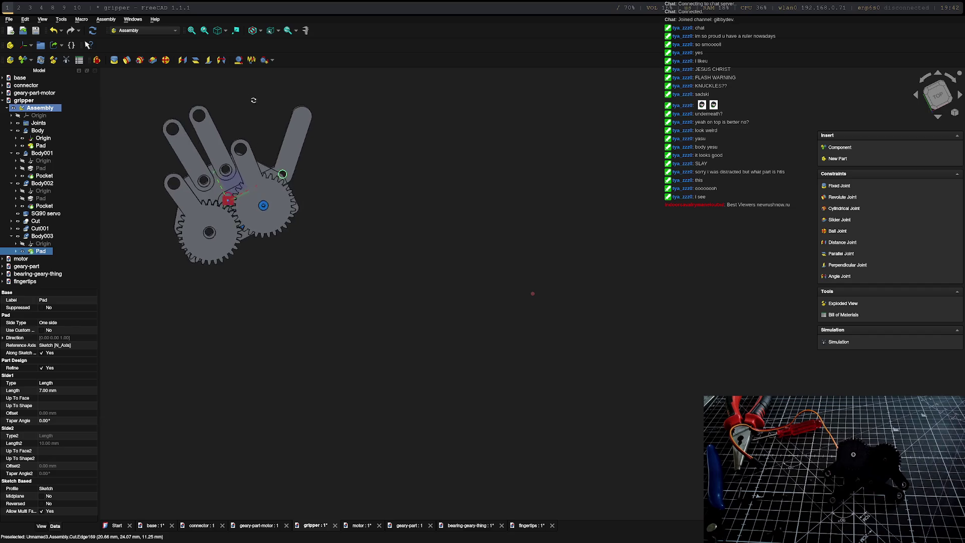
Step: Create a revolute joint between the fingertip link edge and the finger's hole edge
{"action": "middle_click_drag", "start_coordinate": [278, 89], "coordinate": [451, 302]}
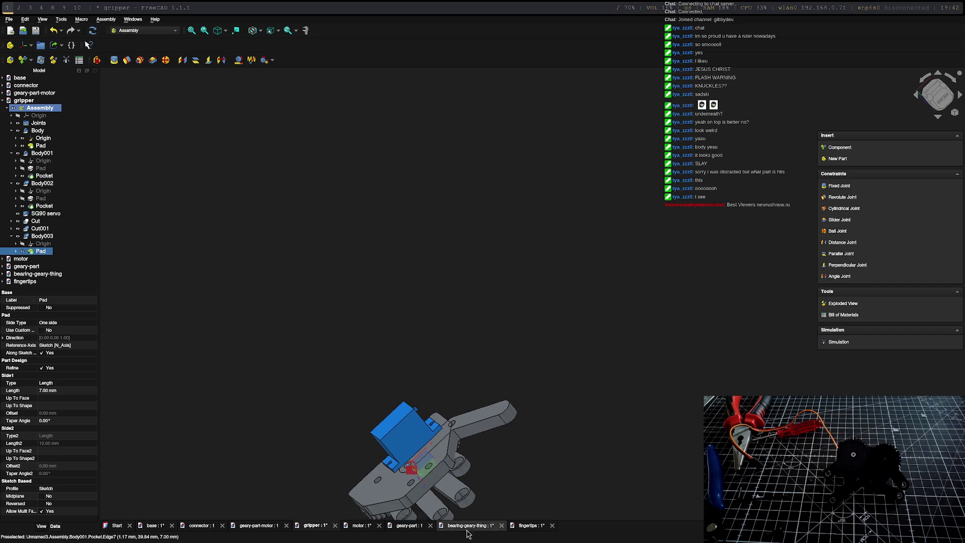
{"action": "left_click", "coordinate": [457, 497]}
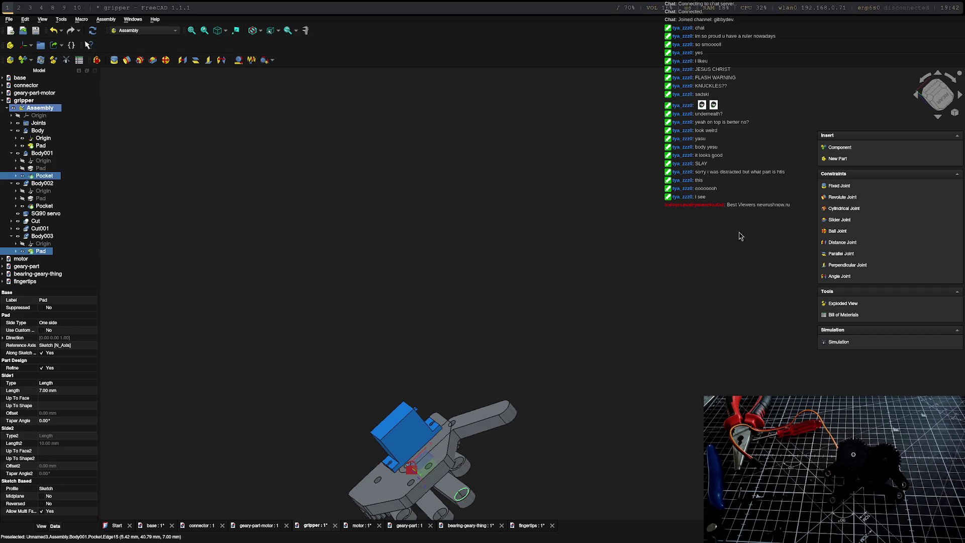
{"action": "left_click", "coordinate": [828, 197]}
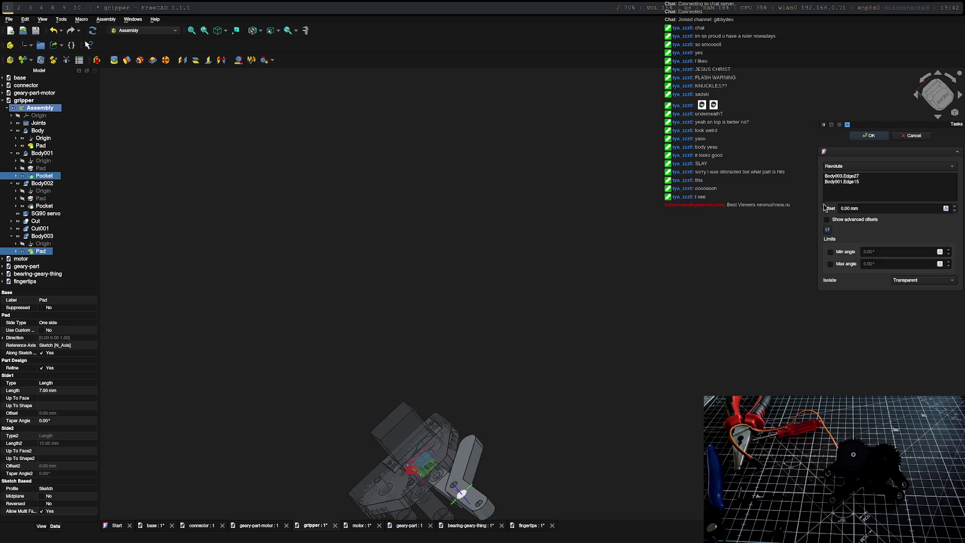
{"action": "middle_click_drag", "start_coordinate": [575, 478], "coordinate": [478, 404]}
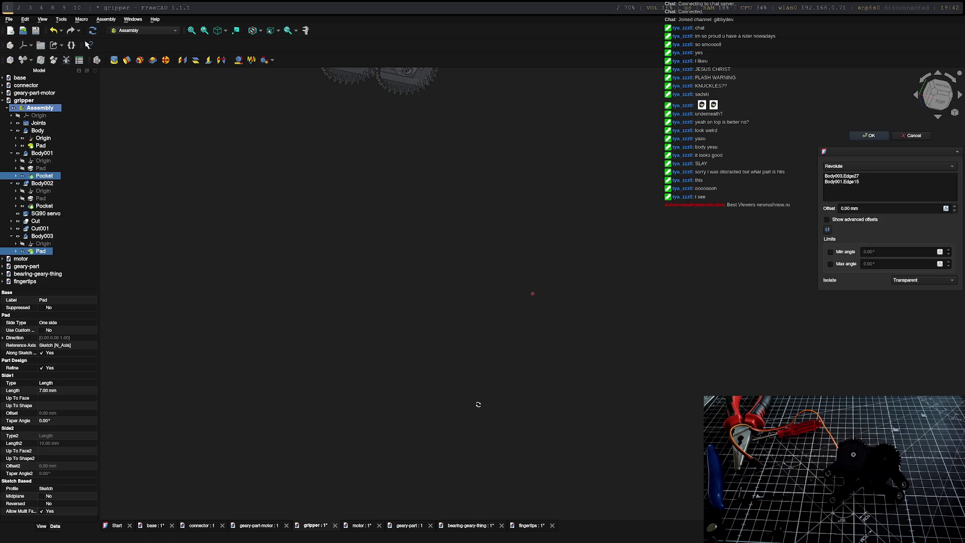
{"action": "middle_click_drag", "start_coordinate": [443, 167], "coordinate": [453, 430]}
{"action": "middle_click_drag", "start_coordinate": [463, 291], "coordinate": [438, 226]}
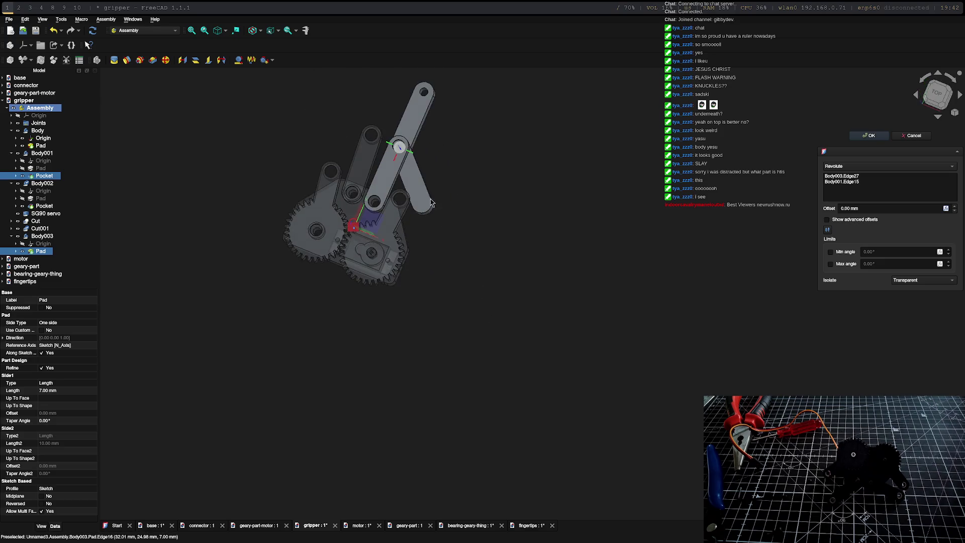
{"action": "scroll", "coordinate": [423, 181], "scroll_direction": "up", "scroll_amount": 5}
{"action": "scroll", "coordinate": [449, 214], "scroll_direction": "down", "scroll_amount": 5}
{"action": "mouse_move", "coordinate": [370, 249]}
{"action": "middle_mouse_down"}
{"action": "mouse_move", "coordinate": [281, 348]}
{"action": "mouse_move", "coordinate": [531, 266]}
{"action": "middle_mouse_up"}
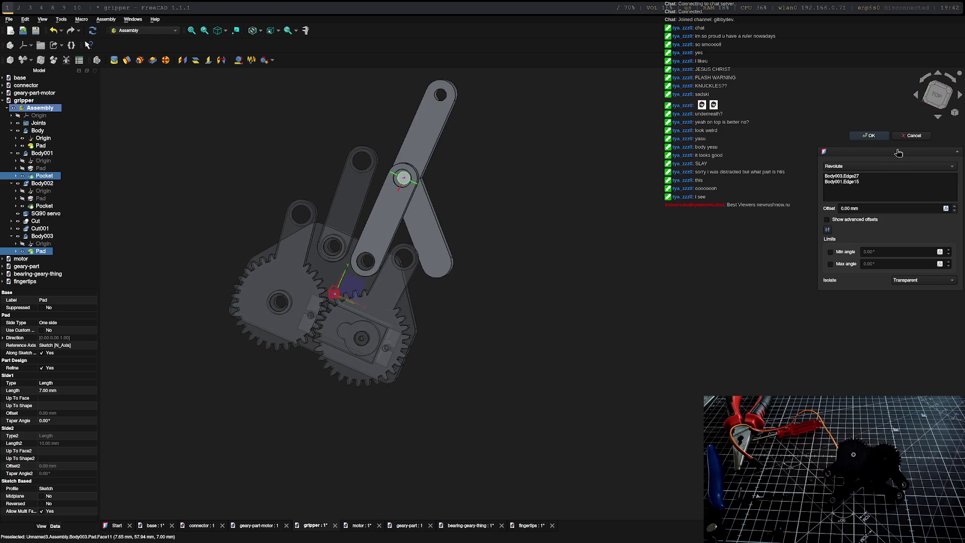
{"action": "mouse_move", "coordinate": [492, 250]}
{"action": "middle_mouse_down"}
{"action": "mouse_move", "coordinate": [472, 369]}
{"action": "mouse_move", "coordinate": [516, 344]}
{"action": "mouse_move", "coordinate": [542, 224]}
{"action": "middle_mouse_up"}
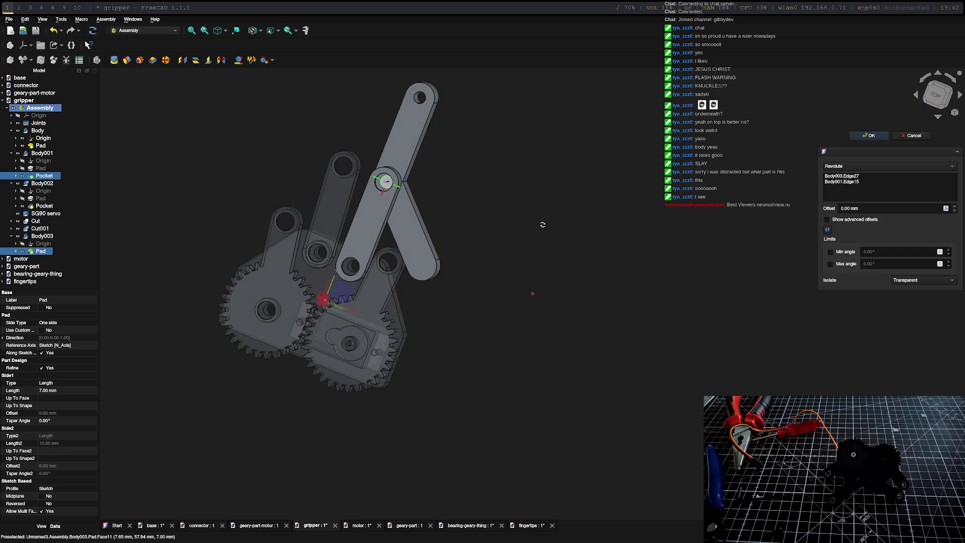
{"action": "scroll", "coordinate": [543, 223], "scroll_direction": "up", "scroll_amount": 2}
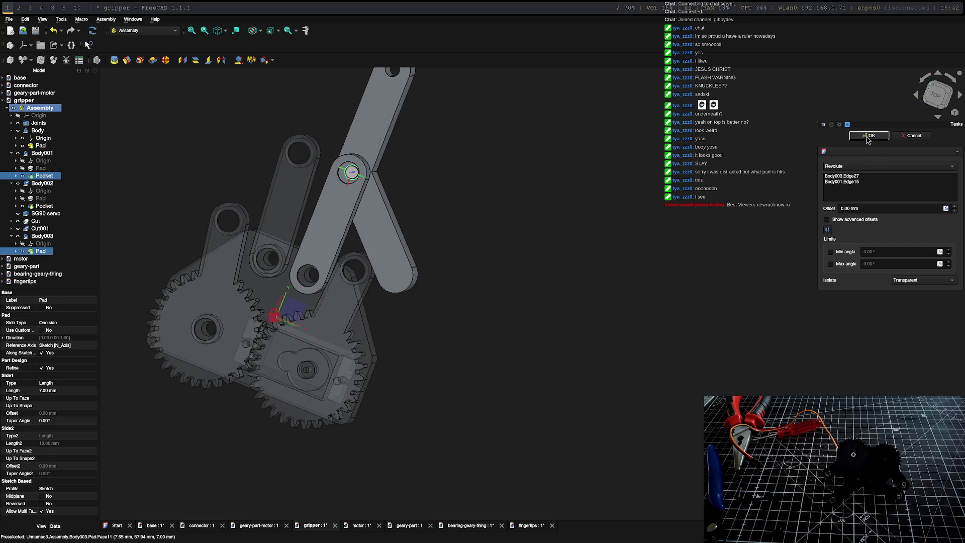
Step: Confirm the revolute joint and swing the fingertip link to test its pivot
{"action": "left_click", "coordinate": [869, 135]}
{"action": "mouse_move", "coordinate": [385, 281]}
{"action": "left_mouse_down"}
{"action": "mouse_move", "coordinate": [461, 99]}
{"action": "mouse_move", "coordinate": [237, 80]}
{"action": "mouse_move", "coordinate": [444, 287]}
{"action": "mouse_move", "coordinate": [413, 173]}
{"action": "left_mouse_up"}
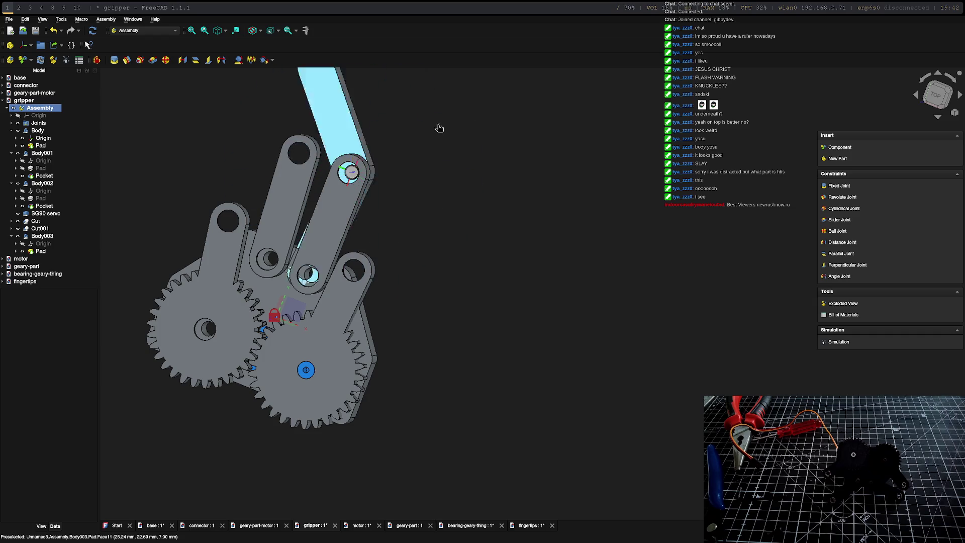
Step: Swing the top link on its joint, then undo the move and the joint so the link detaches
{"action": "left_click", "coordinate": [528, 227]}
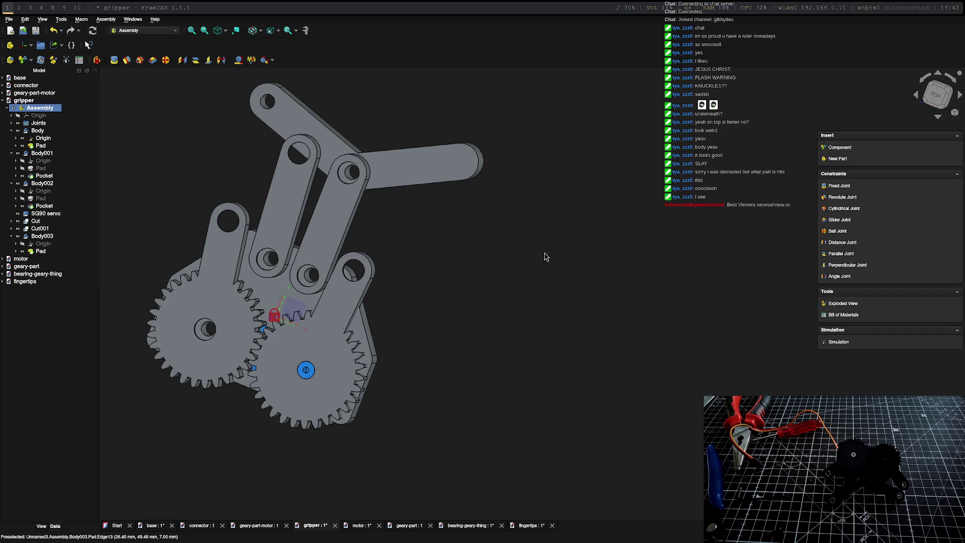
{"action": "mouse_move", "coordinate": [423, 162]}
{"action": "left_mouse_down"}
{"action": "mouse_move", "coordinate": [264, 86]}
{"action": "mouse_move", "coordinate": [225, 93]}
{"action": "mouse_move", "coordinate": [367, 184]}
{"action": "left_mouse_up"}
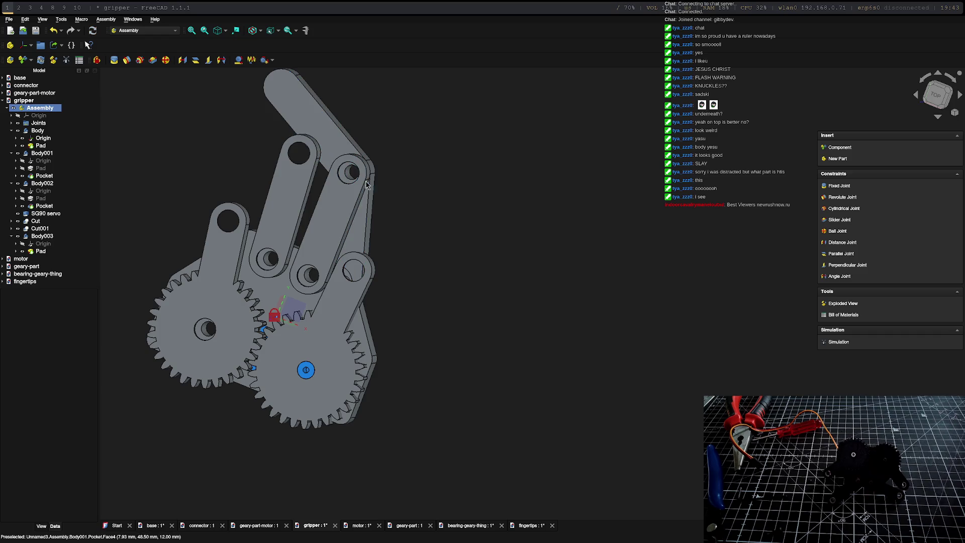
{"action": "key", "text": "ctrl+z"}
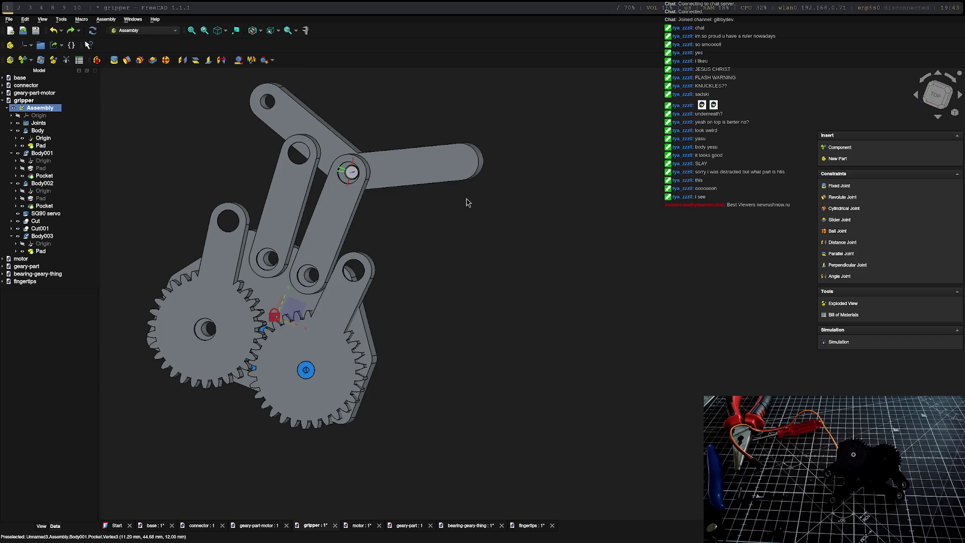
{"action": "key", "text": "ctrl+z"}
{"action": "key", "text": "ctrl+z"}
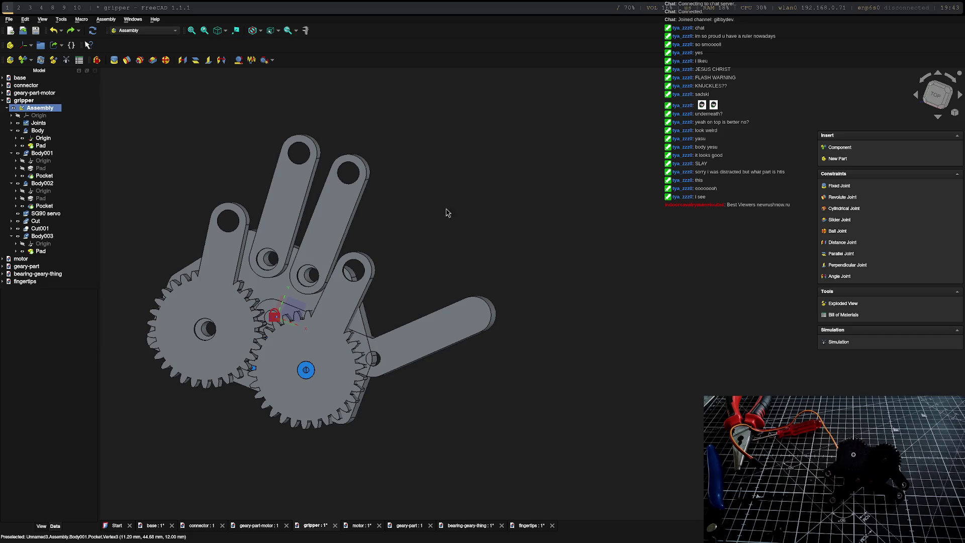
Step: Select the fingertip link's end edge and the finger's hole edge for a new joint
{"action": "middle_click_drag", "start_coordinate": [446, 213], "coordinate": [396, 314]}
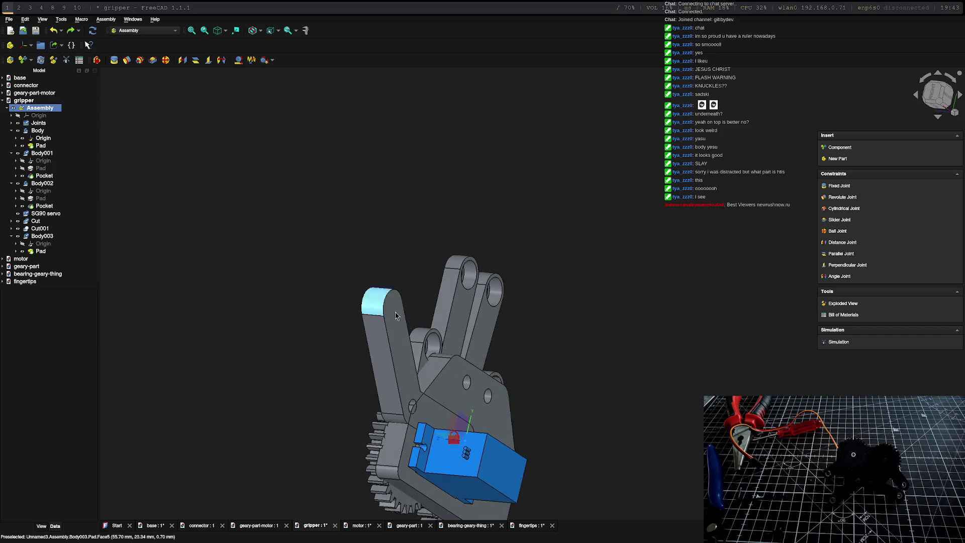
{"action": "left_click", "coordinate": [414, 406]}
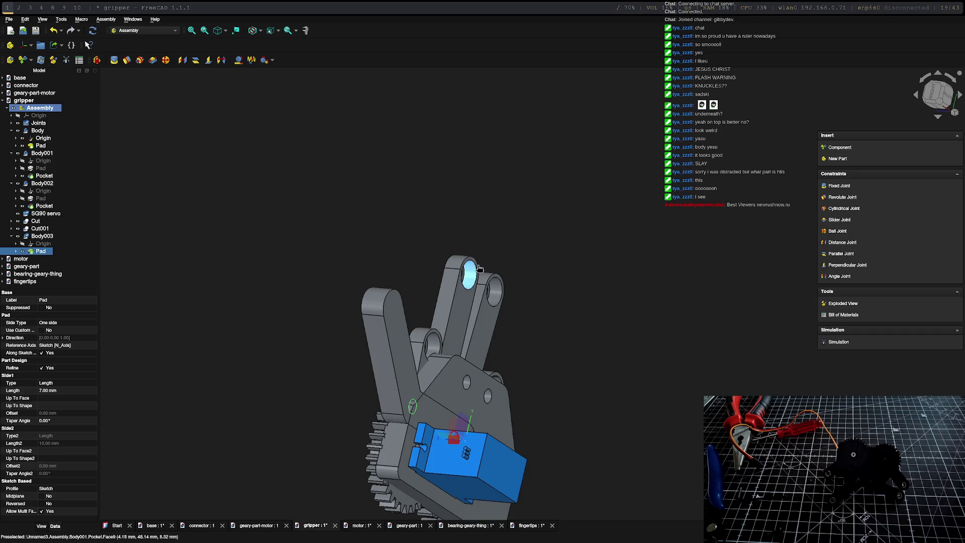
{"action": "left_click", "coordinate": [469, 269]}
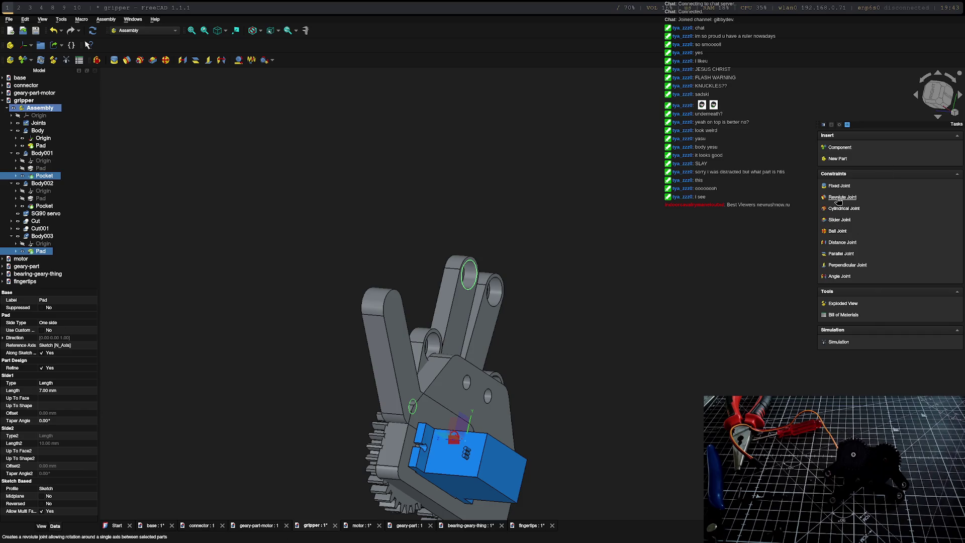
Step: Create a flipped revolute joint between the picked edges and swing the link to check its pivot
{"action": "left_click", "coordinate": [839, 197]}
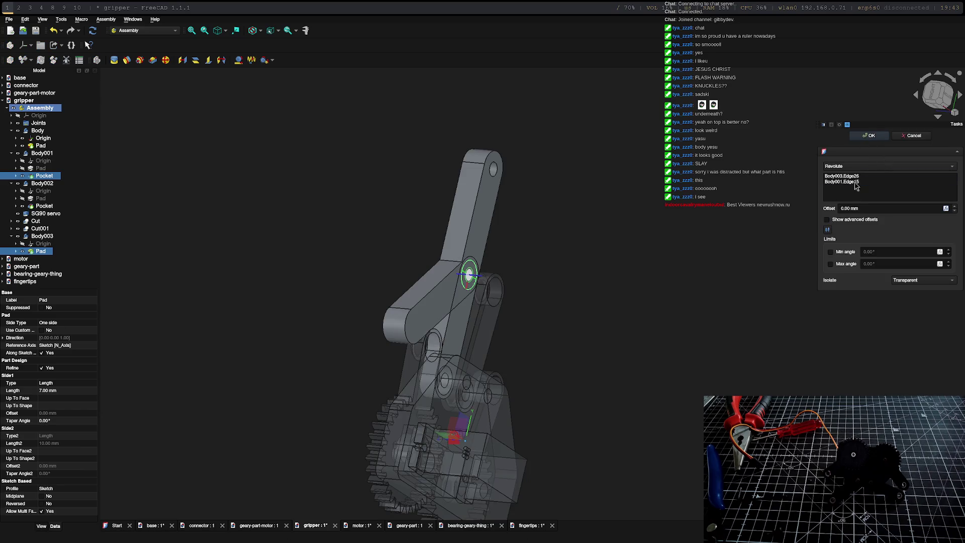
{"action": "left_click", "coordinate": [827, 230]}
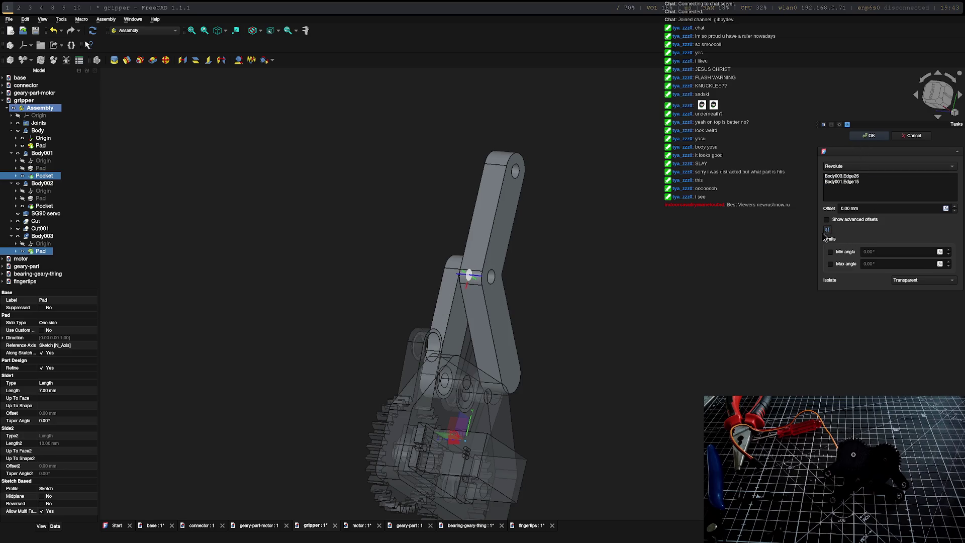
{"action": "middle_click_drag", "start_coordinate": [580, 227], "coordinate": [483, 158]}
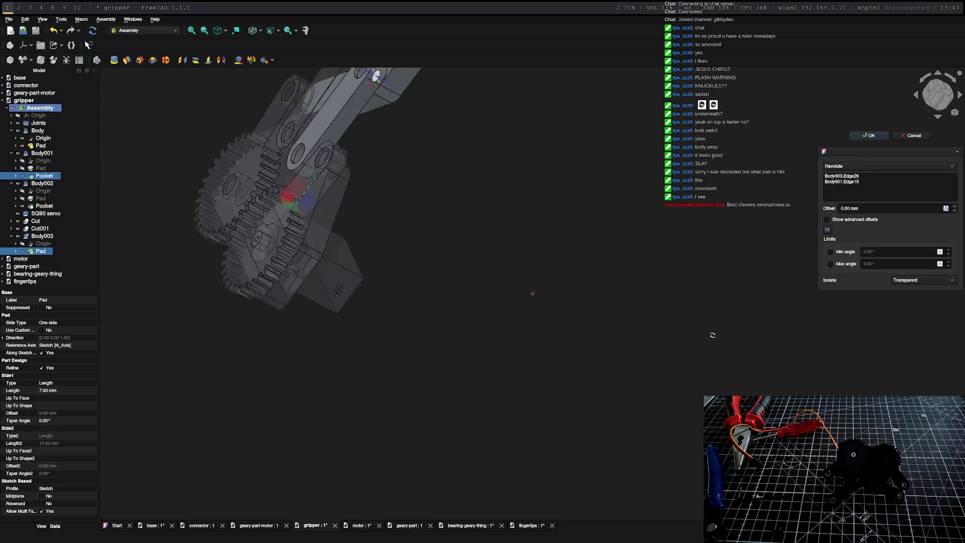
{"action": "scroll", "coordinate": [483, 159], "scroll_direction": "down", "scroll_amount": 5}
{"action": "scroll", "coordinate": [513, 257], "scroll_direction": "up", "scroll_amount": 8}
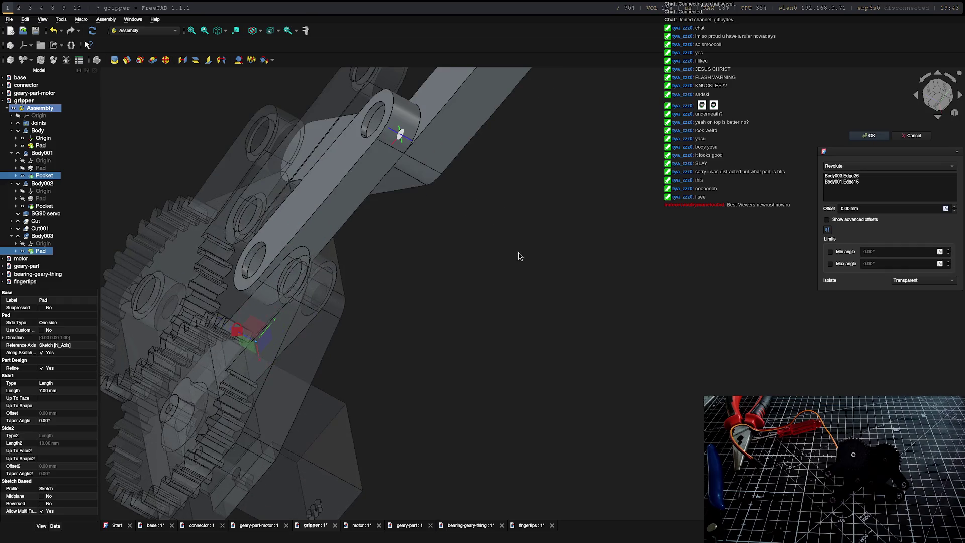
{"action": "middle_click_drag", "start_coordinate": [521, 257], "coordinate": [534, 207]}
{"action": "scroll", "coordinate": [534, 206], "scroll_direction": "down", "scroll_amount": 5}
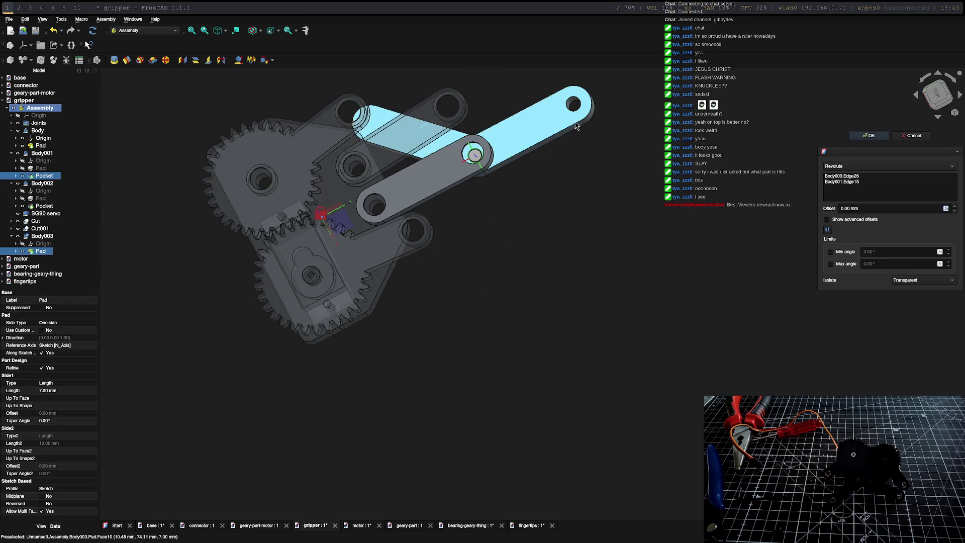
{"action": "left_click", "coordinate": [869, 135]}
{"action": "left_click_drag", "start_coordinate": [395, 244], "coordinate": [445, 259]}
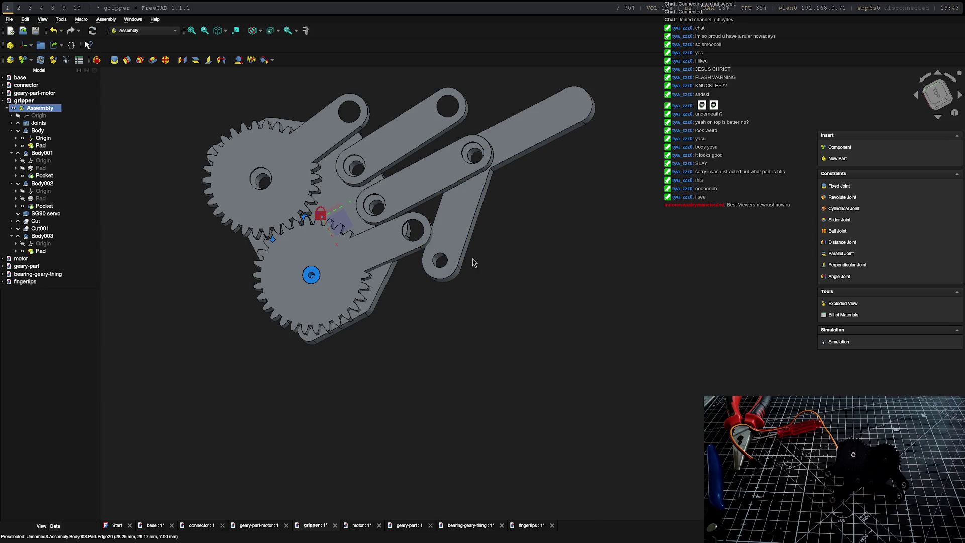
Step: Pick a round edge of the Cut part and the arm link's hole edge for joining
{"action": "left_click", "coordinate": [445, 261]}
{"action": "mouse_move", "coordinate": [540, 287]}
{"action": "middle_mouse_down"}
{"action": "mouse_move", "coordinate": [422, 189]}
{"action": "mouse_move", "coordinate": [448, 254]}
{"action": "middle_mouse_up"}
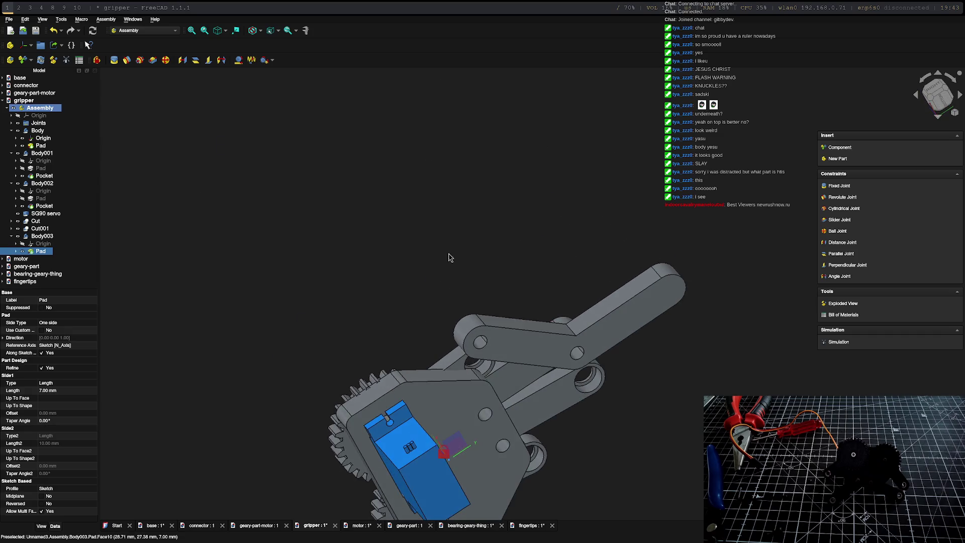
{"action": "left_click", "coordinate": [467, 364], "text": "ctrl"}
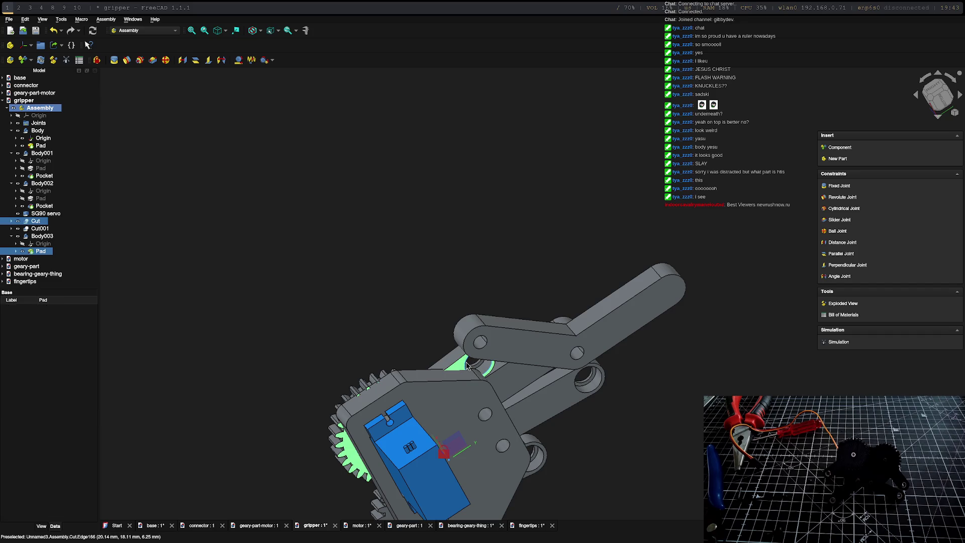
{"action": "left_click", "coordinate": [475, 349]}
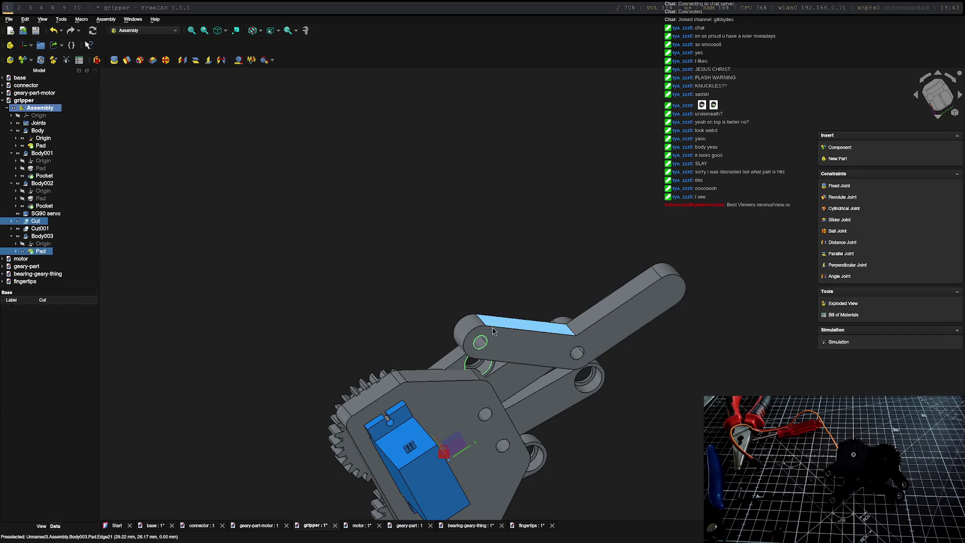
Step: Confirm the revolute joint tying the fingertip link to the lower finger
{"action": "double_click", "coordinate": [467, 365]}
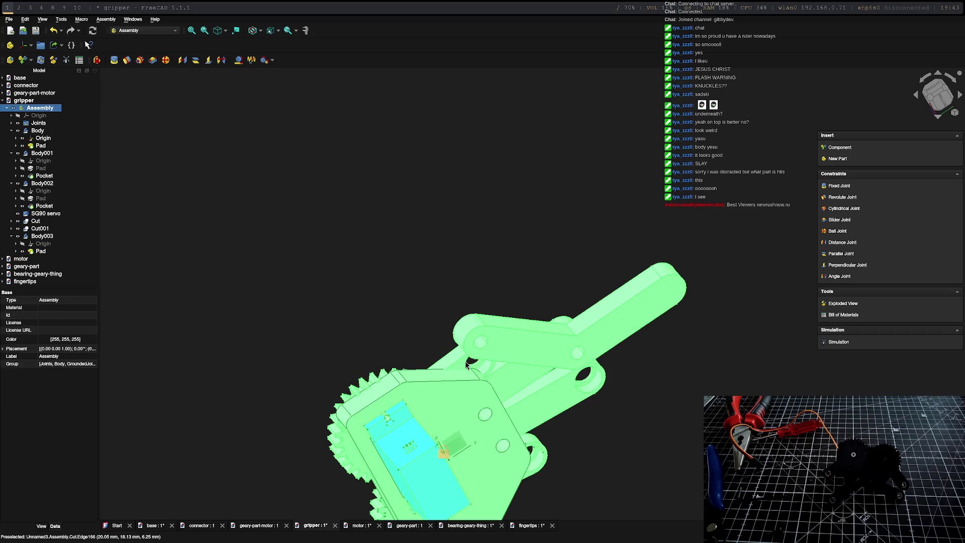
{"action": "left_click", "coordinate": [283, 153]}
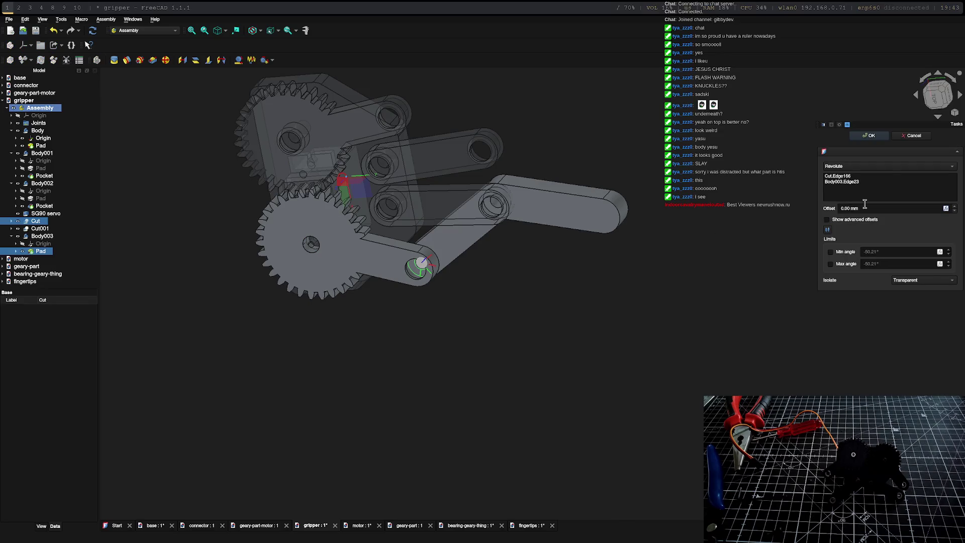
{"action": "left_click", "coordinate": [873, 135]}
{"action": "mouse_move", "coordinate": [573, 226]}
{"action": "middle_mouse_down"}
{"action": "mouse_move", "coordinate": [666, 249]}
{"action": "mouse_move", "coordinate": [648, 226]}
{"action": "middle_mouse_up"}
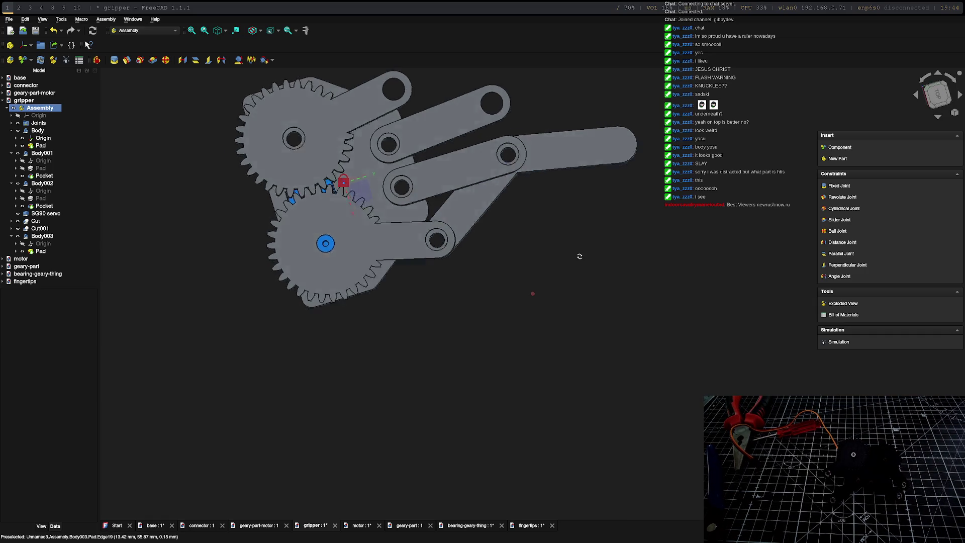
{"action": "middle_click_drag", "start_coordinate": [557, 245], "coordinate": [585, 262]}
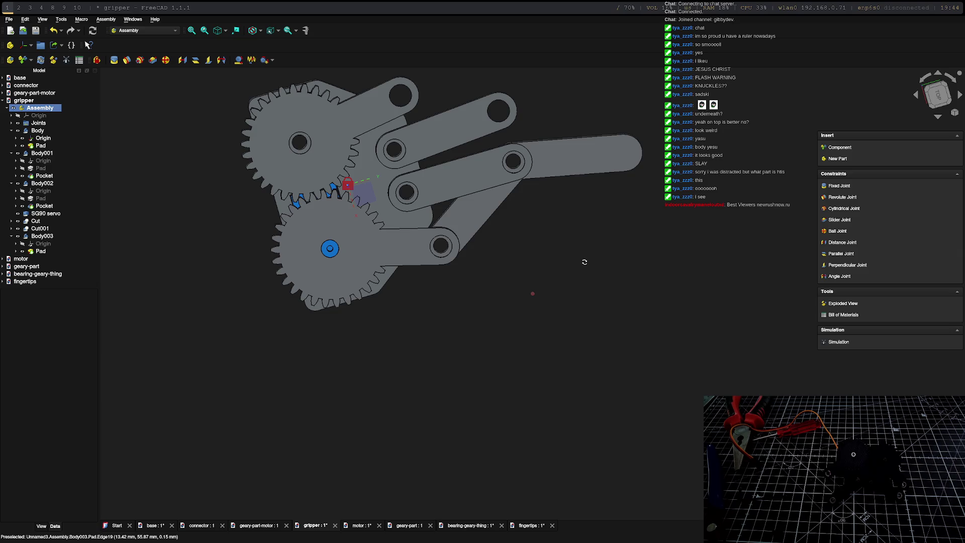
{"action": "middle_click_drag", "start_coordinate": [582, 259], "coordinate": [575, 263]}
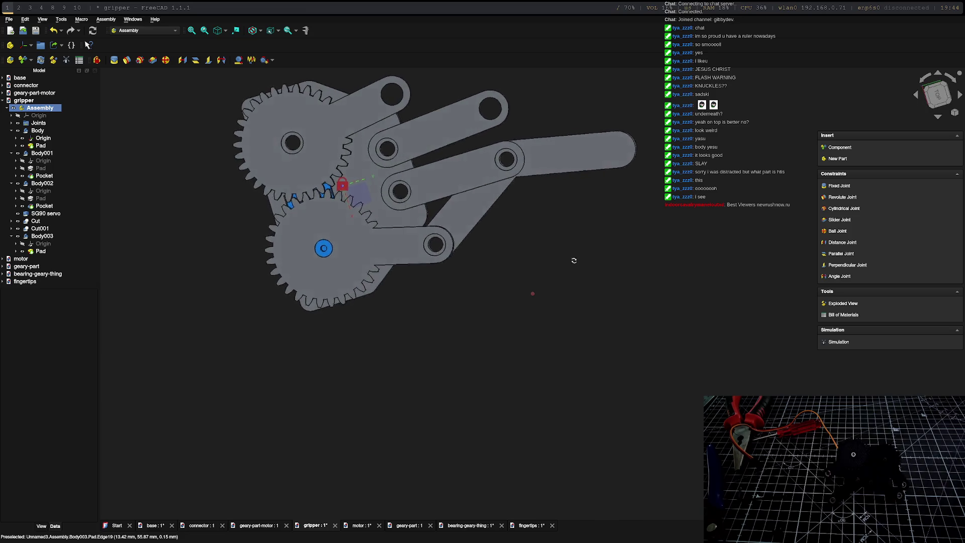
{"action": "scroll", "coordinate": [513, 208], "scroll_direction": "up", "scroll_amount": 4}
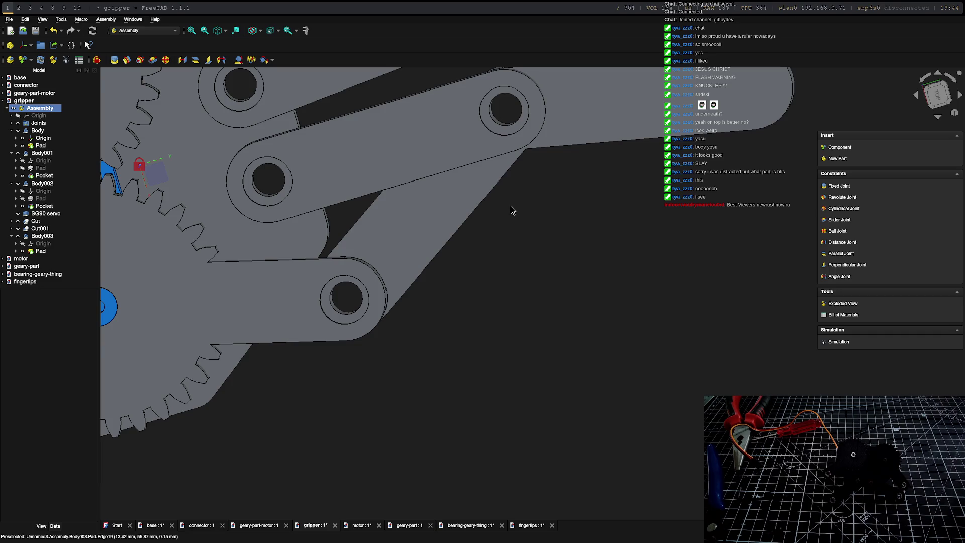
{"action": "scroll", "coordinate": [511, 209], "scroll_direction": "down", "scroll_amount": 5}
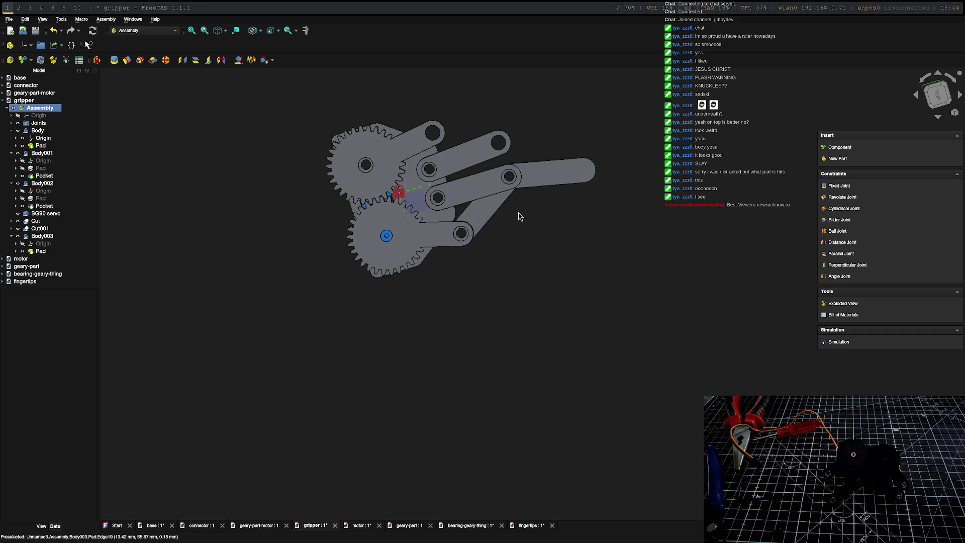
{"action": "mouse_move", "coordinate": [519, 217]}
{"action": "middle_mouse_down"}
{"action": "mouse_move", "coordinate": [516, 151]}
{"action": "mouse_move", "coordinate": [527, 171]}
{"action": "mouse_move", "coordinate": [522, 206]}
{"action": "middle_mouse_up"}
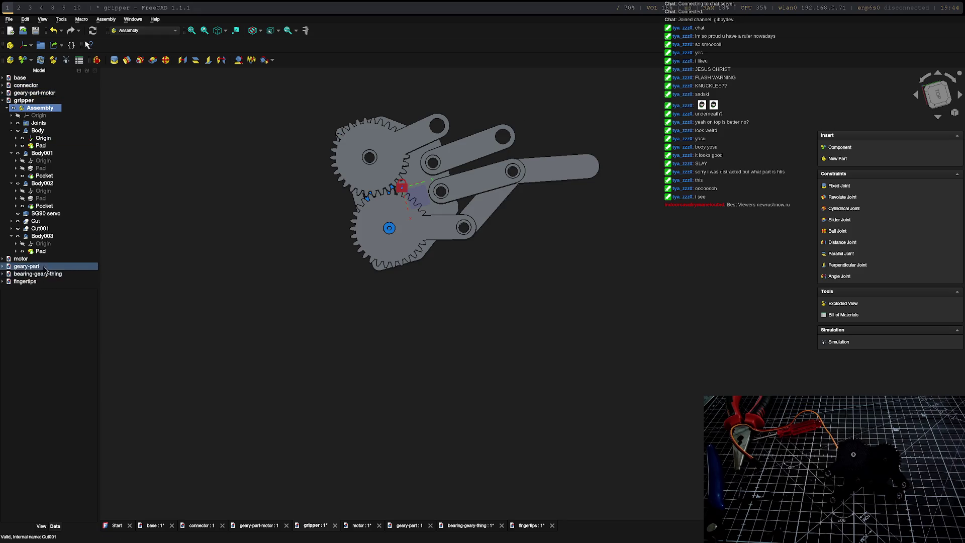
{"action": "double_click", "coordinate": [25, 282]}
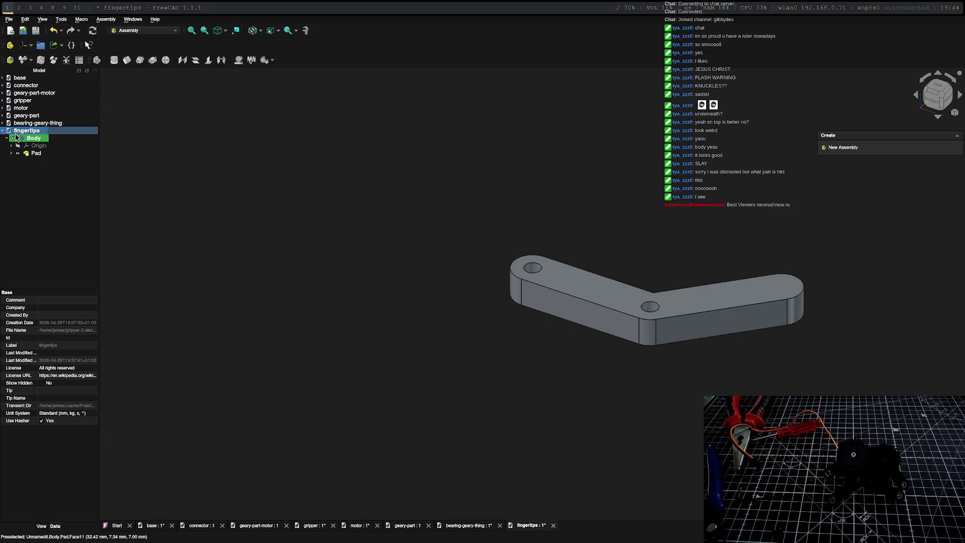
Step: Select the finger link body and browse its context actions and the workbench list without changes
{"action": "left_click", "coordinate": [34, 138]}
{"action": "right_click", "coordinate": [597, 298]}
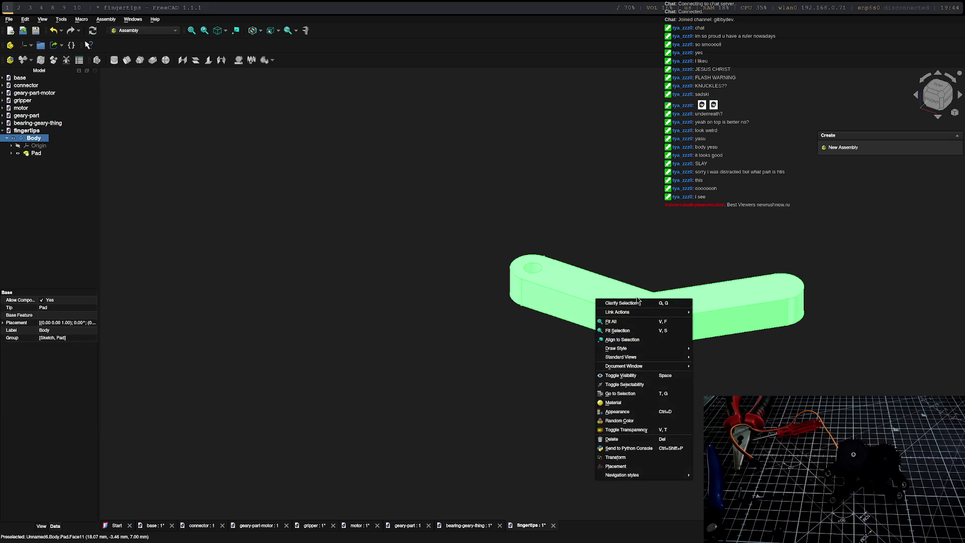
{"action": "left_click", "coordinate": [495, 328]}
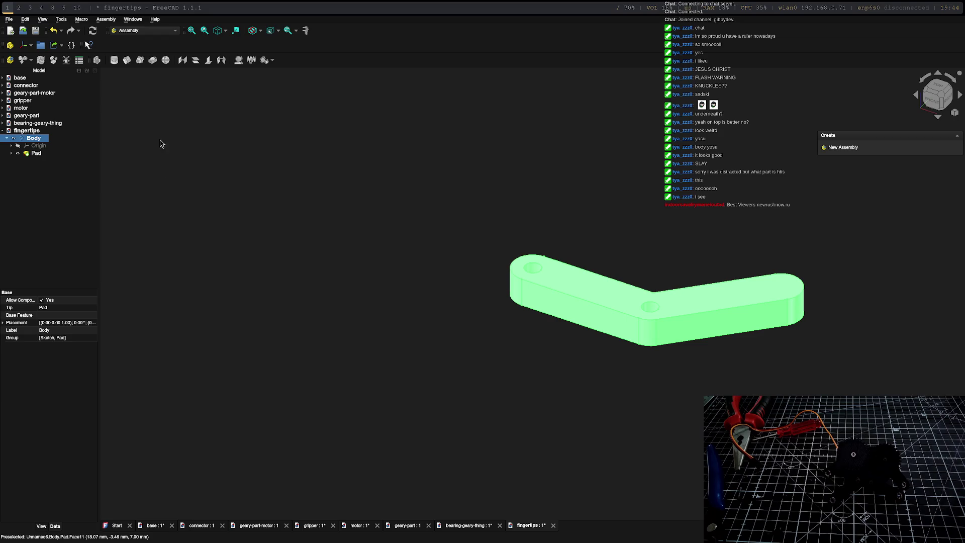
{"action": "left_click", "coordinate": [143, 30]}
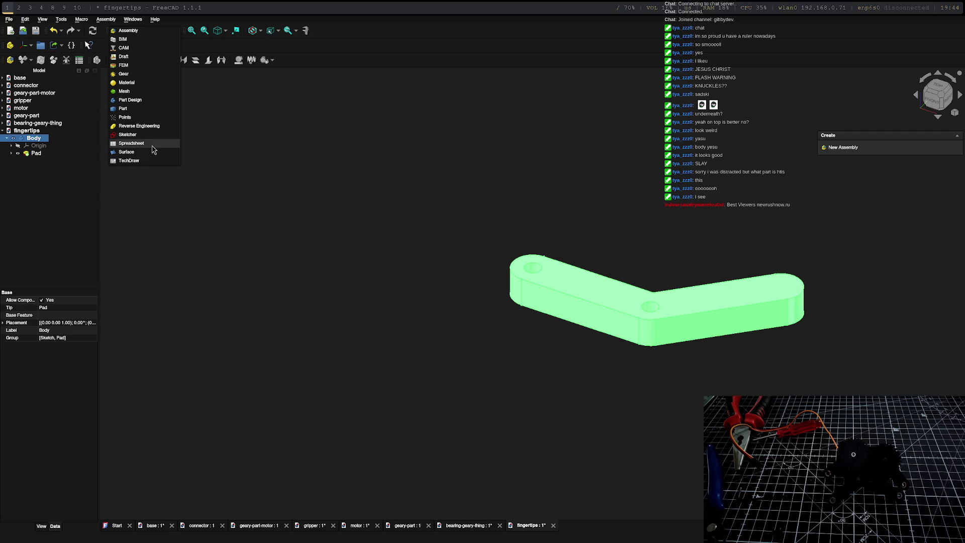
{"action": "left_click", "coordinate": [128, 82]}
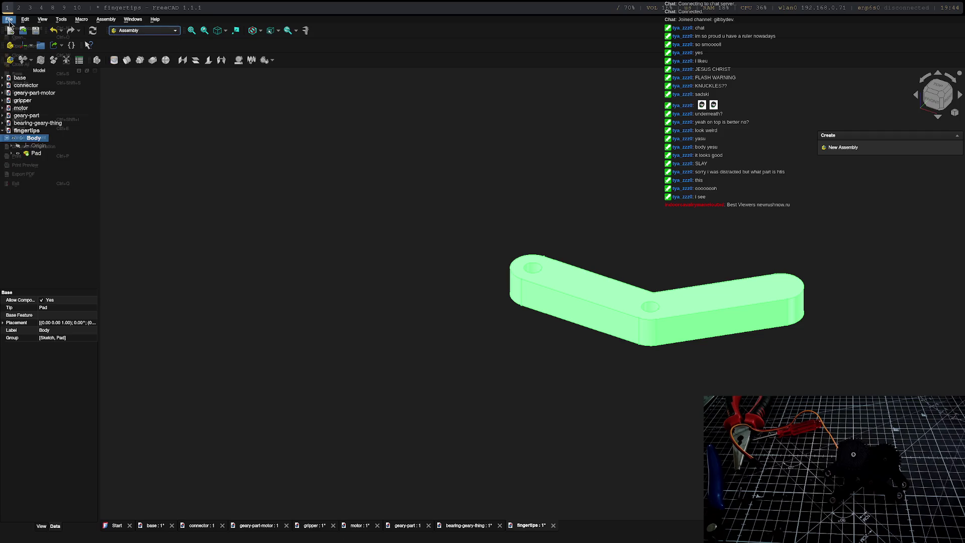
Step: Start a mesh export of the finger link, cancel it, and orbit the link to an edge-on view
{"action": "left_click", "coordinate": [9, 19]}
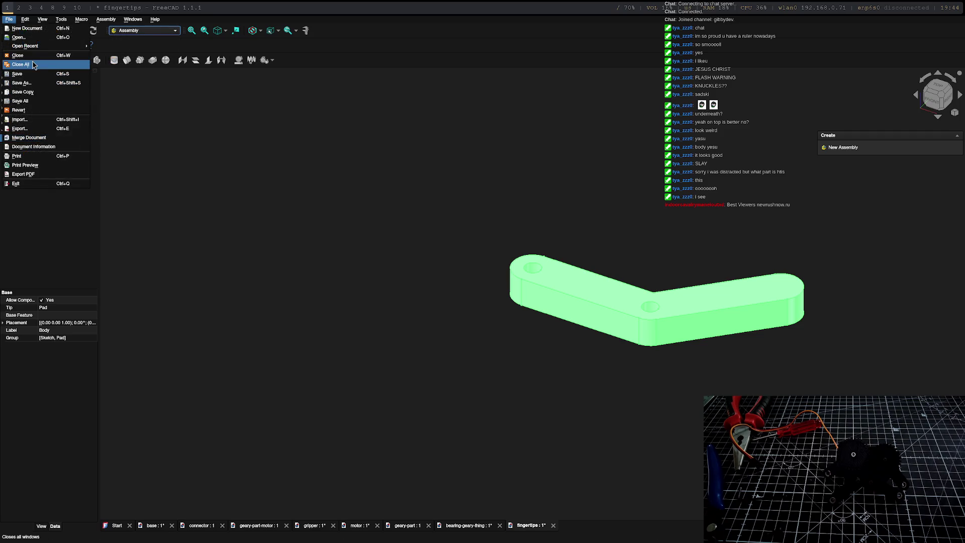
{"action": "left_click", "coordinate": [20, 129]}
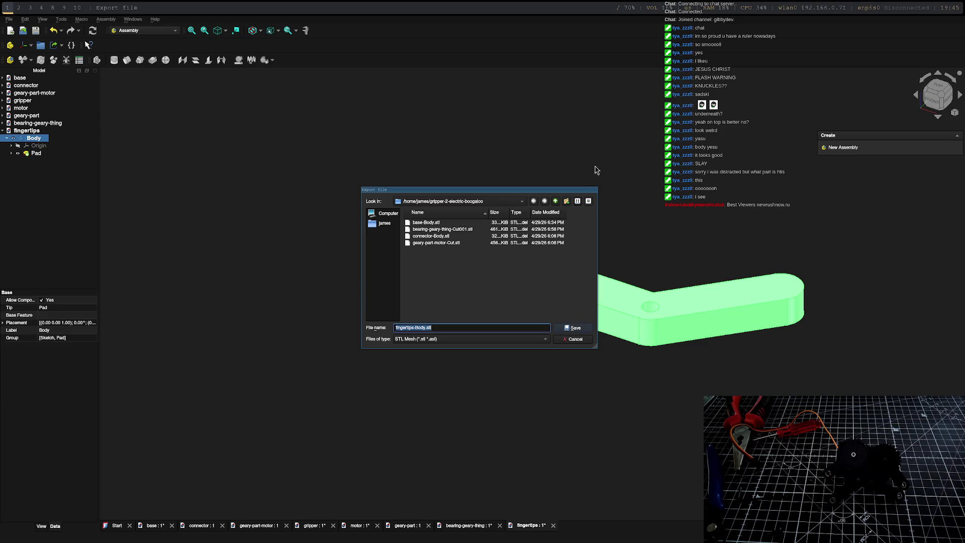
{"action": "key", "text": "Return"}
{"action": "scroll", "coordinate": [596, 298], "scroll_direction": "down", "scroll_amount": 4}
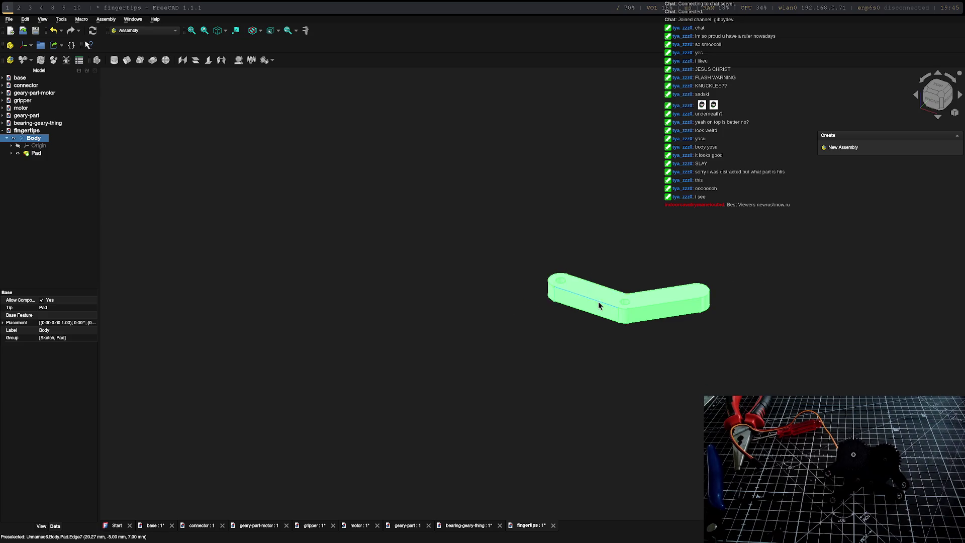
{"action": "scroll", "coordinate": [579, 347], "scroll_direction": "up", "scroll_amount": 5}
{"action": "scroll", "coordinate": [579, 347], "scroll_direction": "down", "scroll_amount": 2}
{"action": "scroll", "coordinate": [608, 326], "scroll_direction": "down", "scroll_amount": 2}
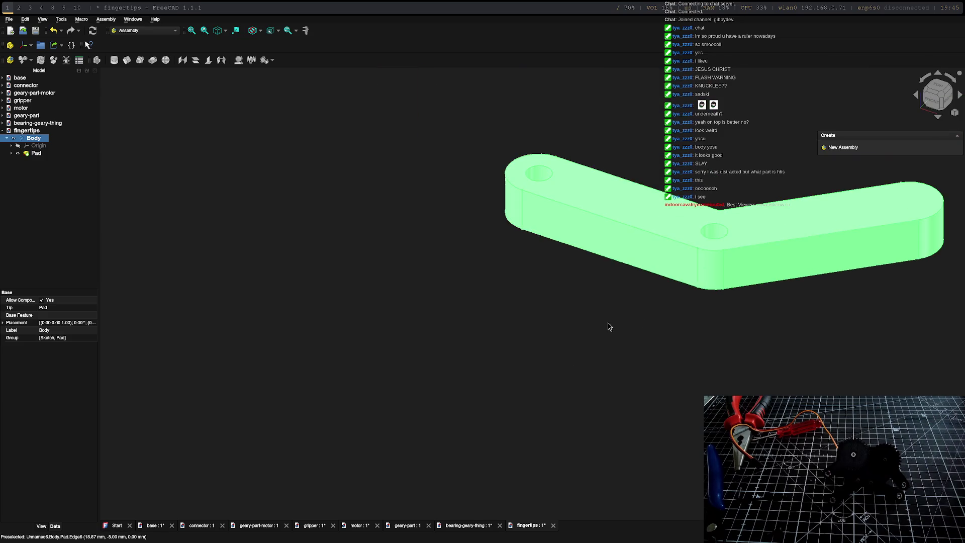
{"action": "scroll", "coordinate": [609, 326], "scroll_direction": "down", "scroll_amount": 1}
{"action": "scroll", "coordinate": [608, 327], "scroll_direction": "down", "scroll_amount": 1}
{"action": "middle_click_drag", "start_coordinate": [600, 323], "coordinate": [563, 393]}
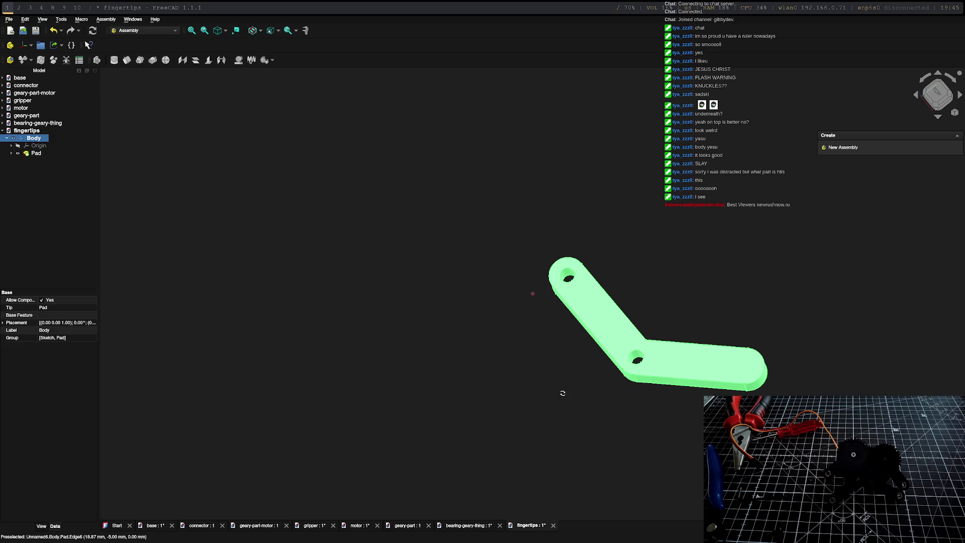
{"action": "mouse_move", "coordinate": [563, 393]}
{"action": "middle_mouse_down"}
{"action": "mouse_move", "coordinate": [460, 293]}
{"action": "mouse_move", "coordinate": [513, 411]}
{"action": "middle_mouse_up"}
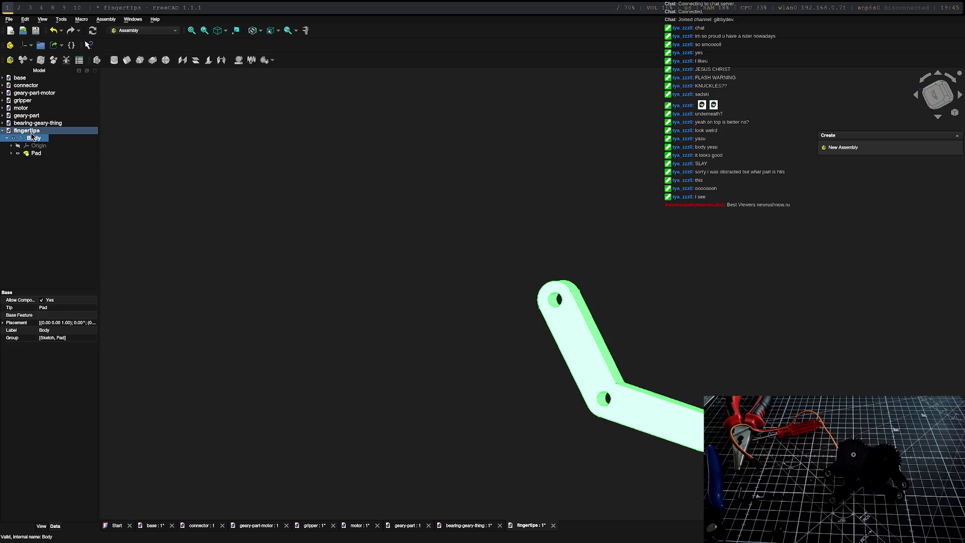
Step: Briefly open the finger link's Pad for editing, leave it, and select the finger link Body
{"action": "double_click", "coordinate": [35, 153]}
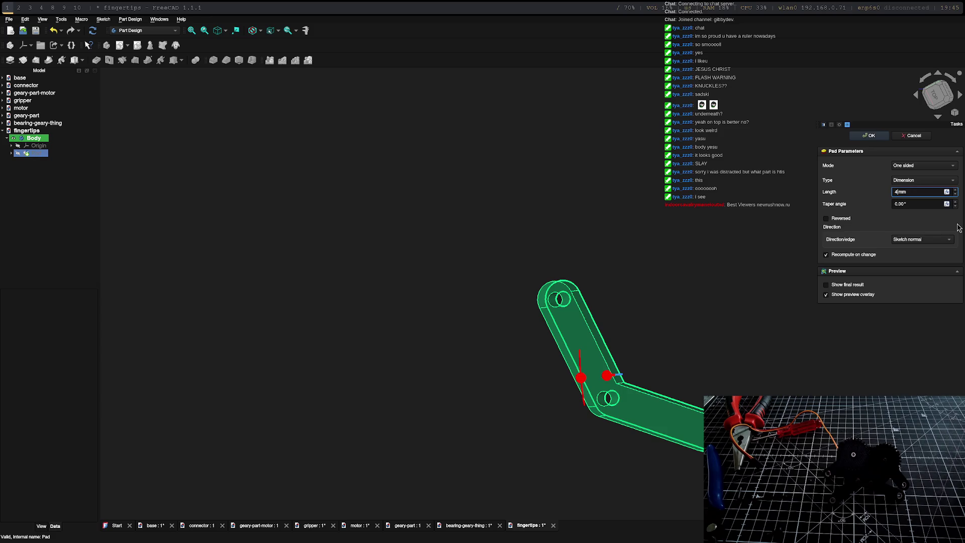
{"action": "key", "text": "Escape"}
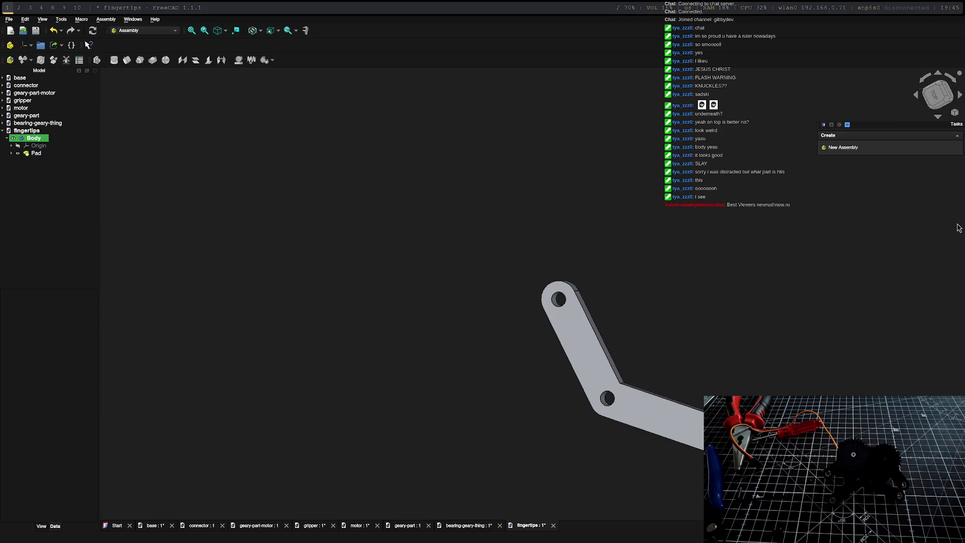
{"action": "middle_click_drag", "start_coordinate": [589, 377], "coordinate": [641, 410]}
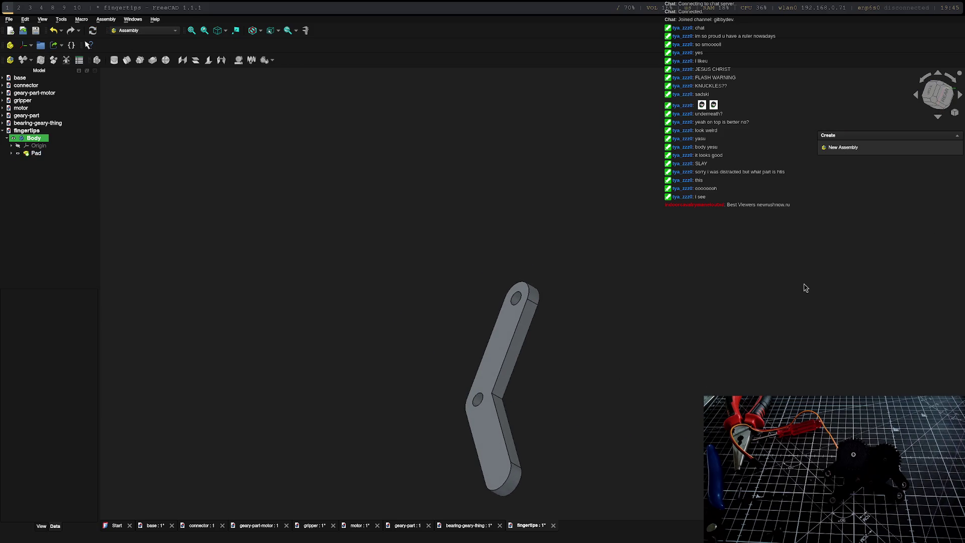
{"action": "left_click", "coordinate": [34, 153]}
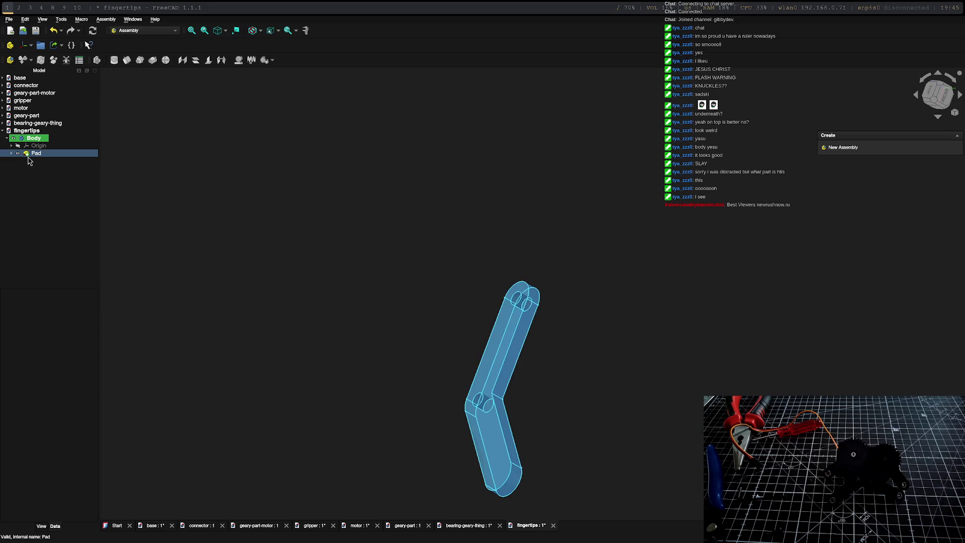
{"action": "left_click", "coordinate": [61, 189]}
{"action": "left_click", "coordinate": [33, 139]}
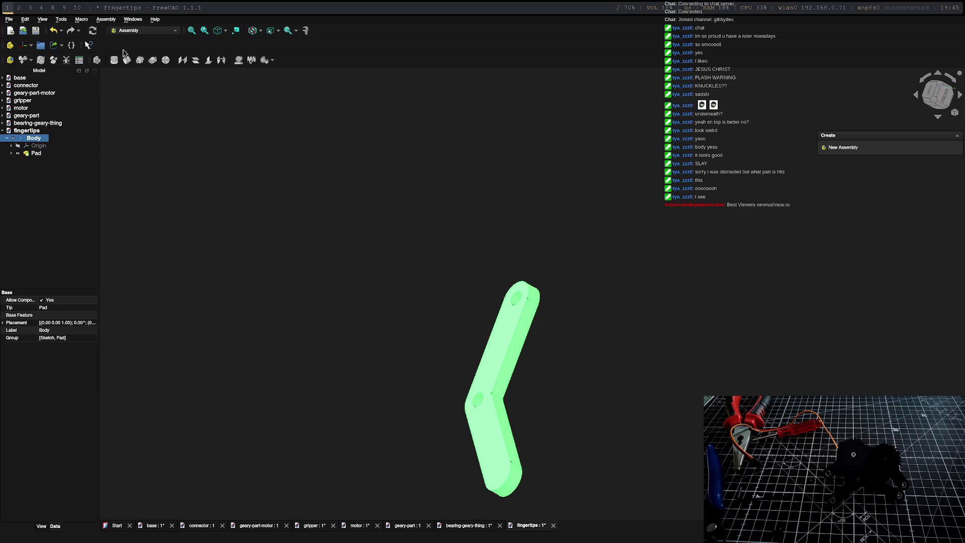
Step: Export the finger link Body as STL, then switch to FlashPrint and select the gear on the plate
{"action": "left_click", "coordinate": [17, 20]}
{"action": "left_click", "coordinate": [30, 121]}
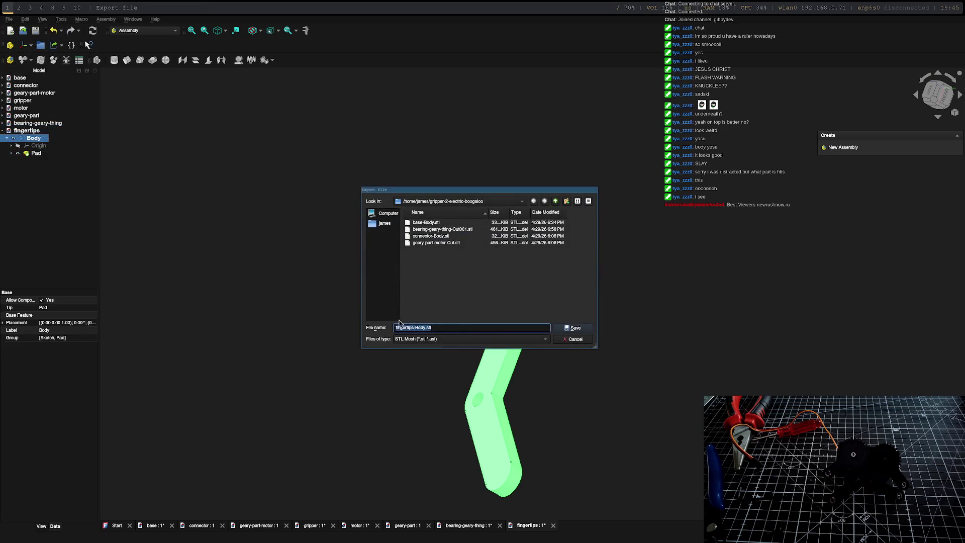
{"action": "left_click", "coordinate": [573, 339]}
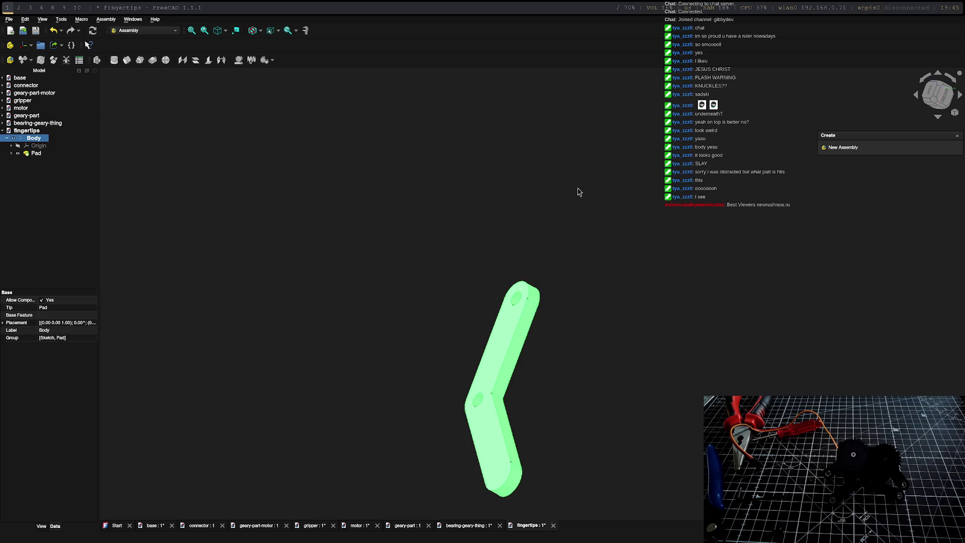
{"action": "key", "text": "super+3"}
{"action": "left_click", "coordinate": [579, 345]}
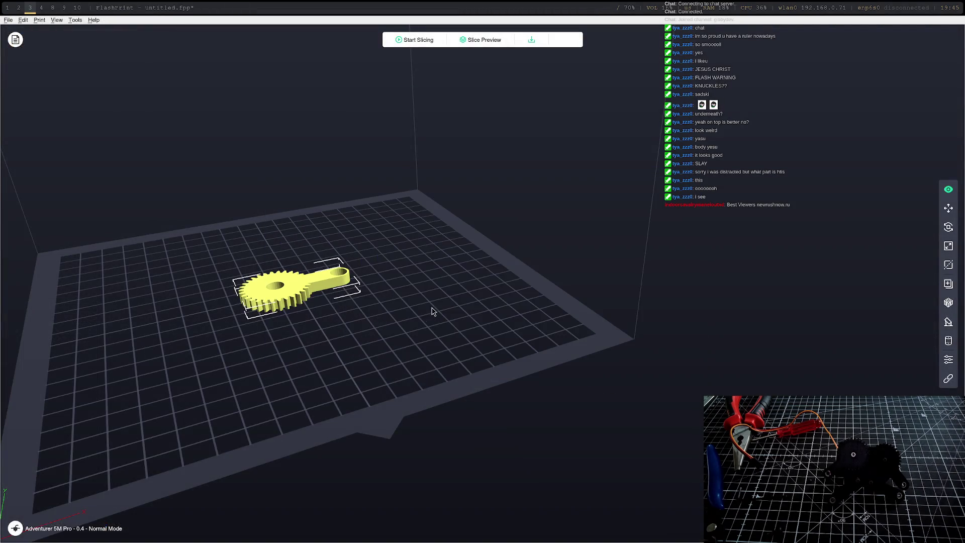
Step: Remove the gear, load fingertips-Body.stl onto the build plate and duplicate it
{"action": "mouse_move", "coordinate": [382, 316]}
{"action": "middle_mouse_down"}
{"action": "mouse_move", "coordinate": [479, 488]}
{"action": "mouse_move", "coordinate": [469, 240]}
{"action": "middle_mouse_up"}
{"action": "key", "text": "Delete"}
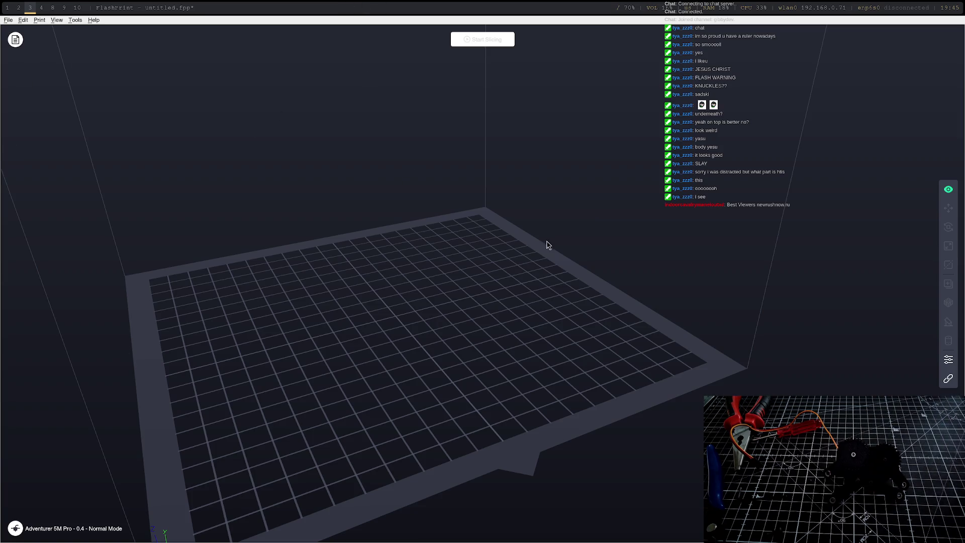
{"action": "left_click", "coordinate": [8, 20]}
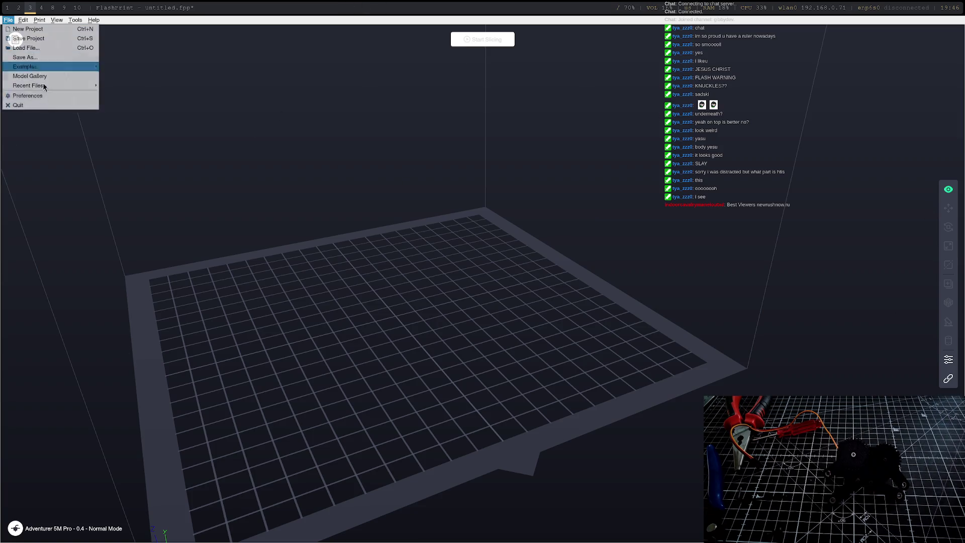
{"action": "left_click", "coordinate": [34, 49]}
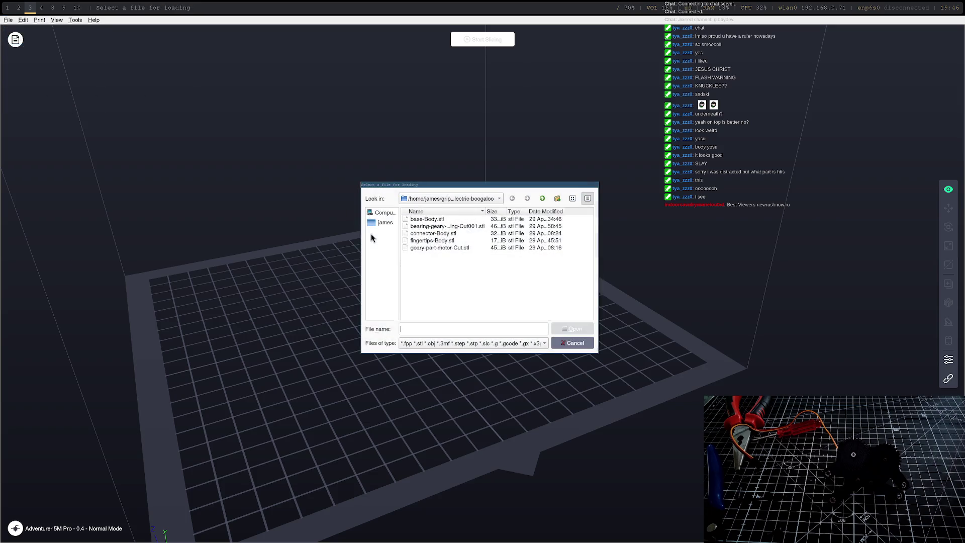
{"action": "double_click", "coordinate": [432, 240]}
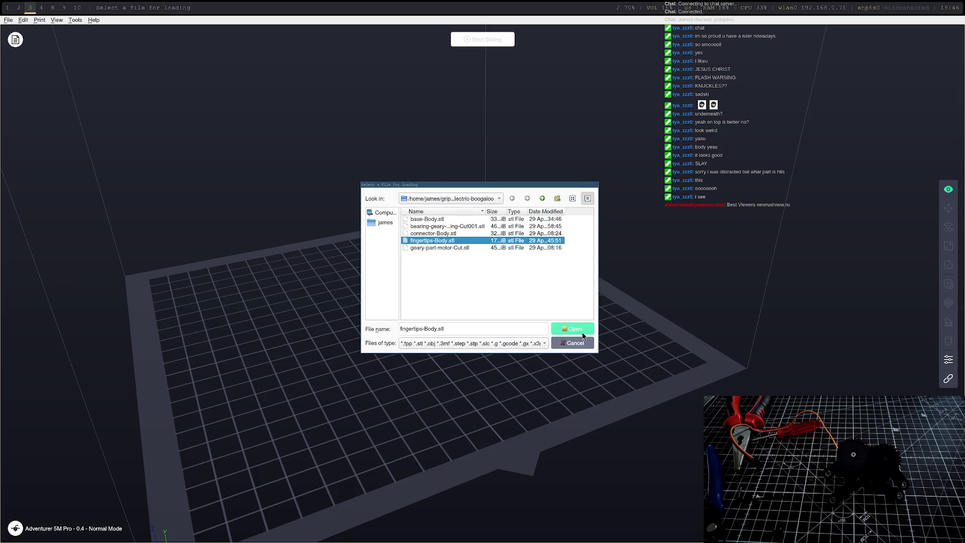
{"action": "key", "text": "ctrl+d"}
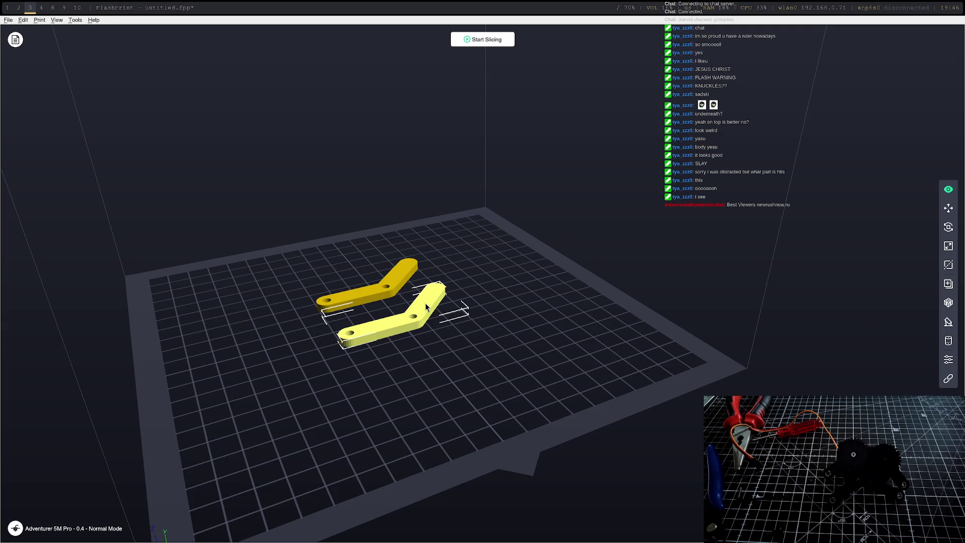
Step: Auto-arrange the two fingertip copies, slice them with the standard profile and open printer control
{"action": "left_click", "coordinate": [950, 302]}
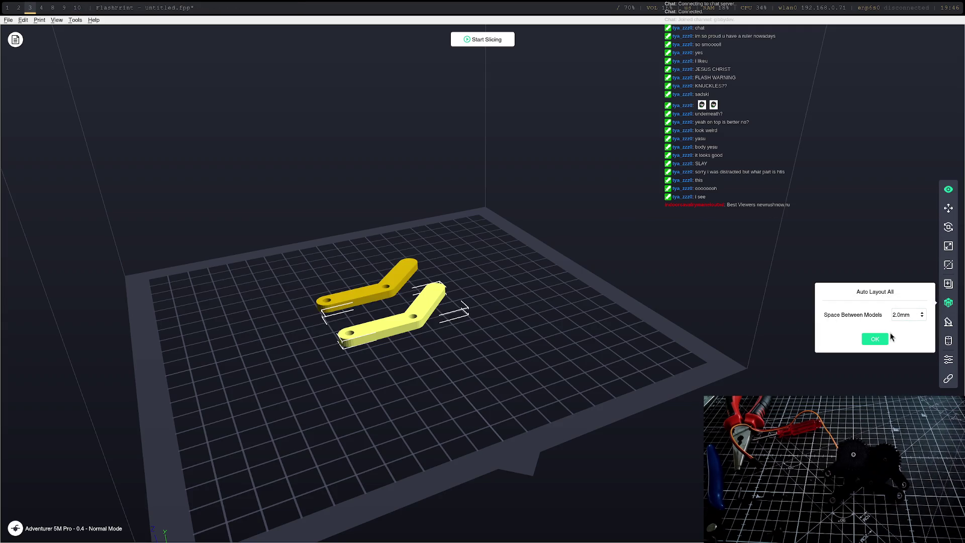
{"action": "left_click", "coordinate": [875, 339]}
{"action": "left_click", "coordinate": [483, 39]}
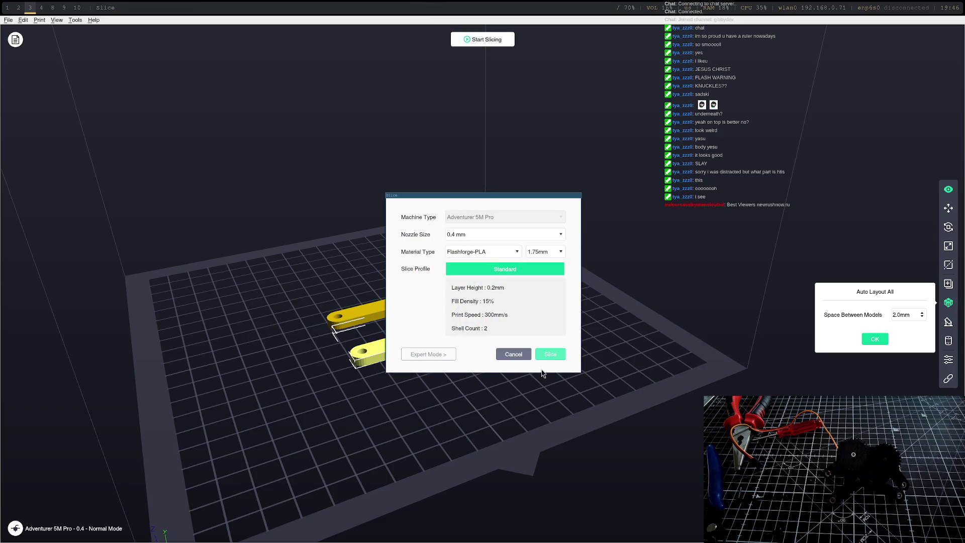
{"action": "left_click", "coordinate": [552, 355]}
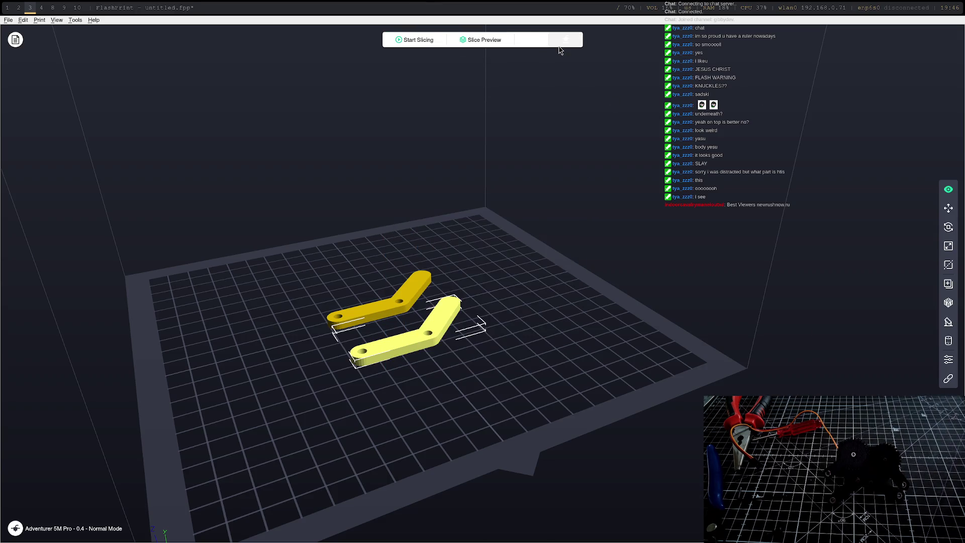
{"action": "left_click", "coordinate": [566, 40]}
{"action": "left_click", "coordinate": [510, 291]}
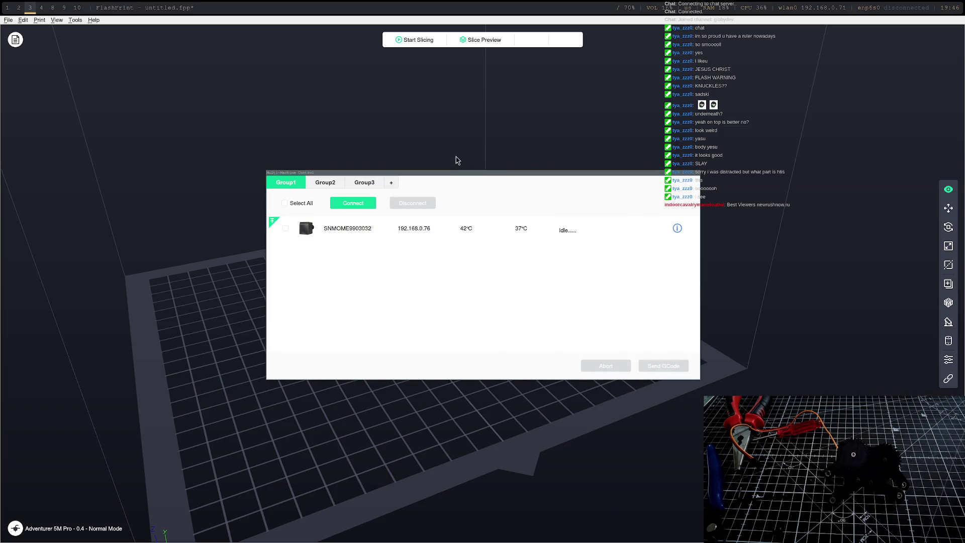
Step: Start printing the sliced fingertips job on the connected printer and close the control window
{"action": "left_click", "coordinate": [455, 174]}
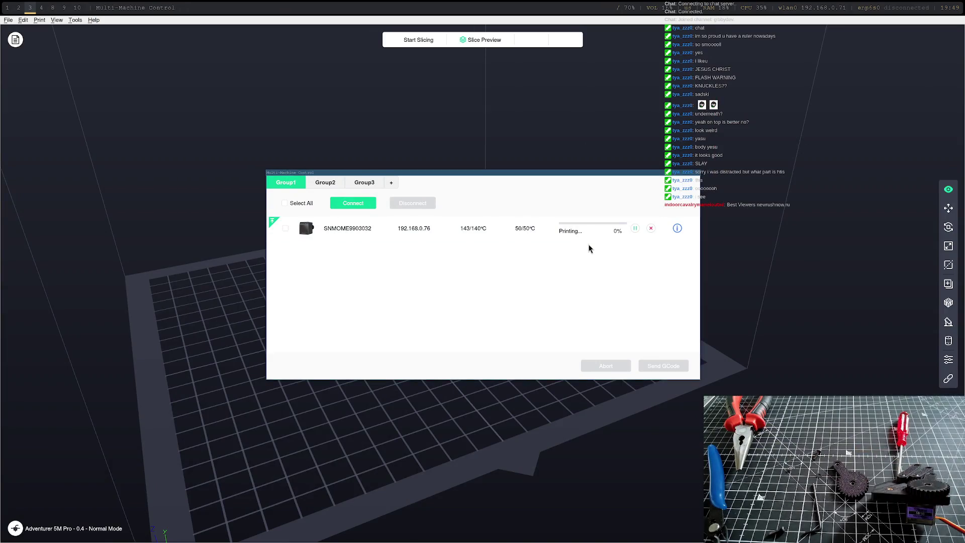
{"action": "key", "text": "Escape"}
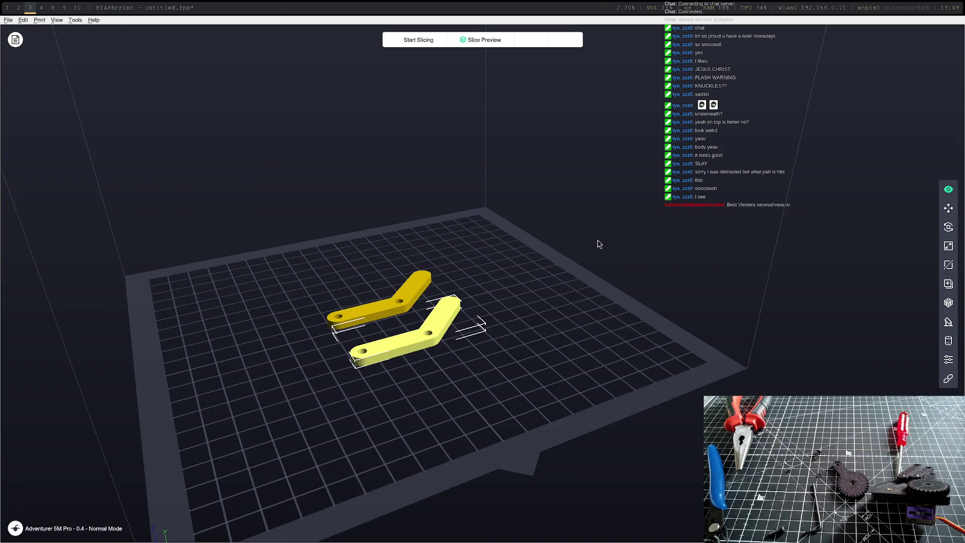
Step: Back in FreeCAD, create a new empty document
{"action": "key", "text": "super+2"}
{"action": "left_click", "coordinate": [496, 222]}
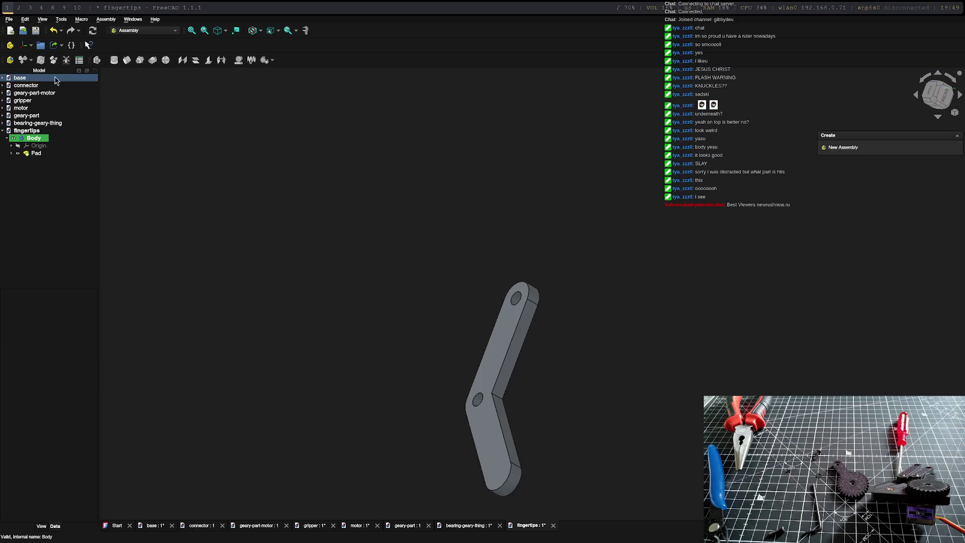
{"action": "left_click", "coordinate": [10, 19]}
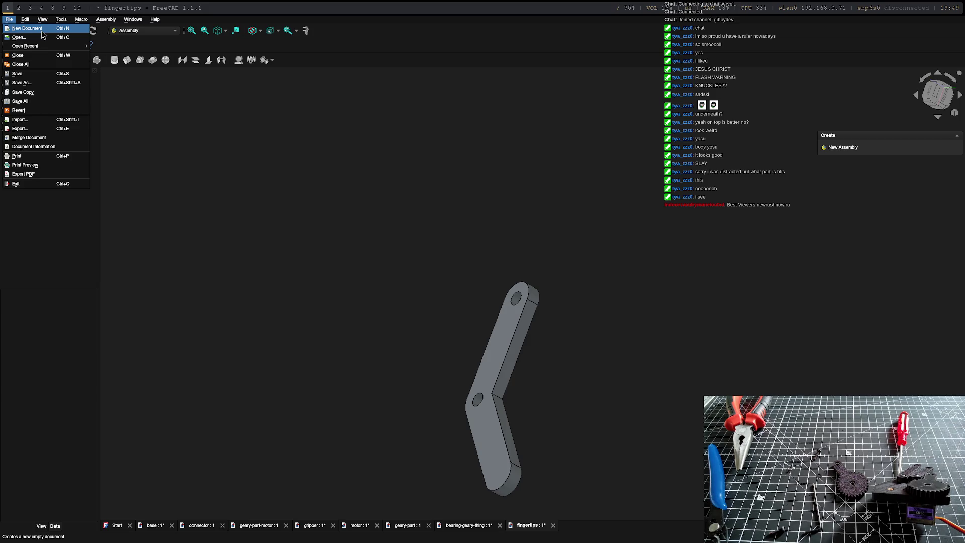
{"action": "left_click", "coordinate": [27, 28]}
{"action": "left_click", "coordinate": [27, 138]}
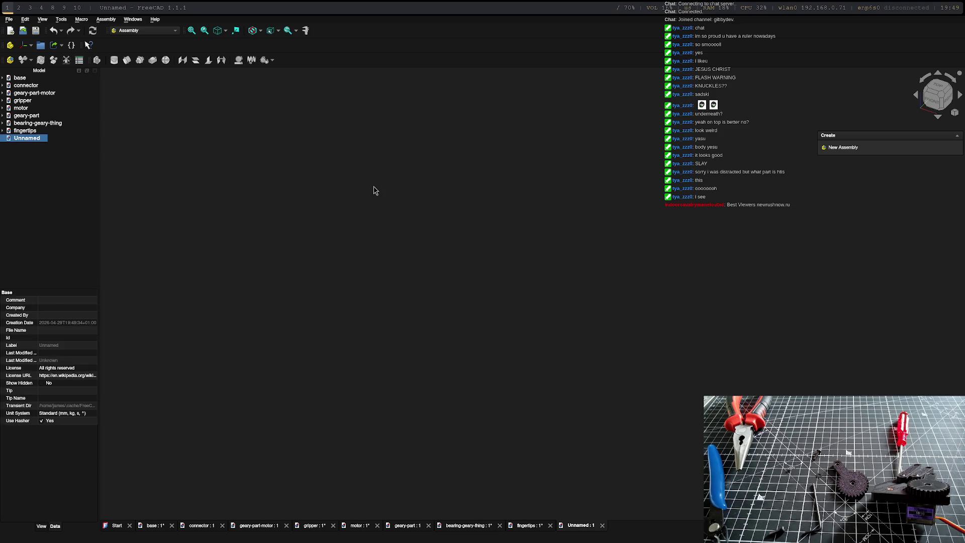
Step: Save the new document as new-geary-bearing.FCStd in the gripper folder
{"action": "key", "text": "ctrl+s"}
{"action": "type", "text": "new-geary-bearing"}
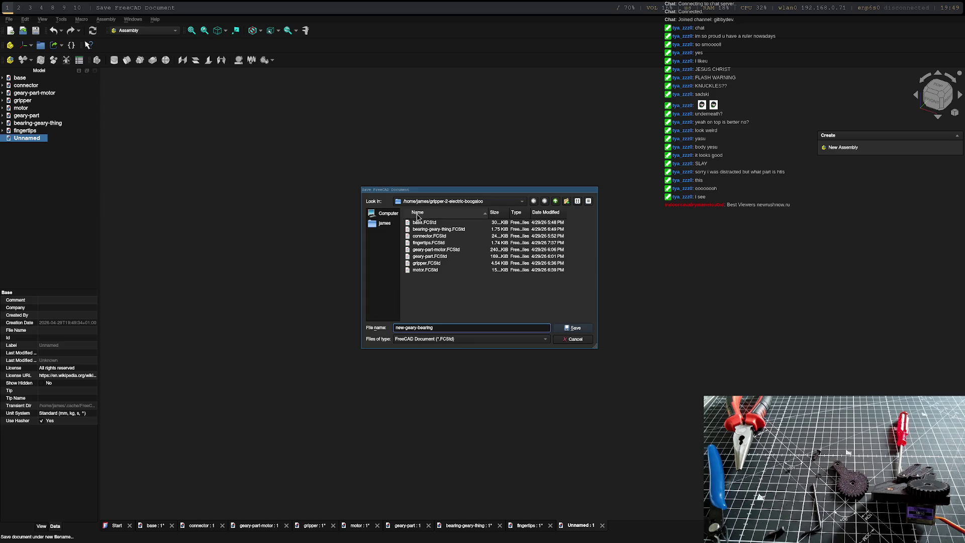
{"action": "key", "text": "Return"}
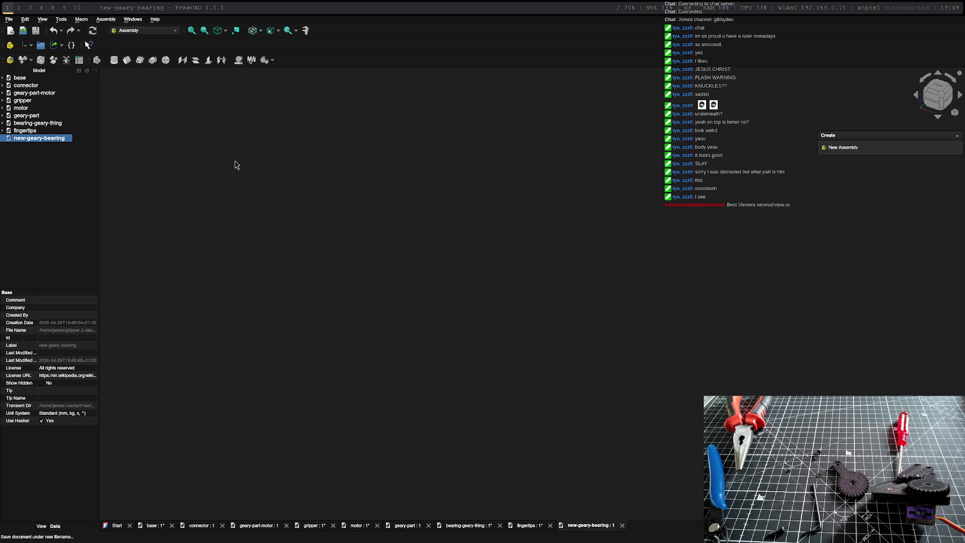
{"action": "left_click", "coordinate": [144, 30]}
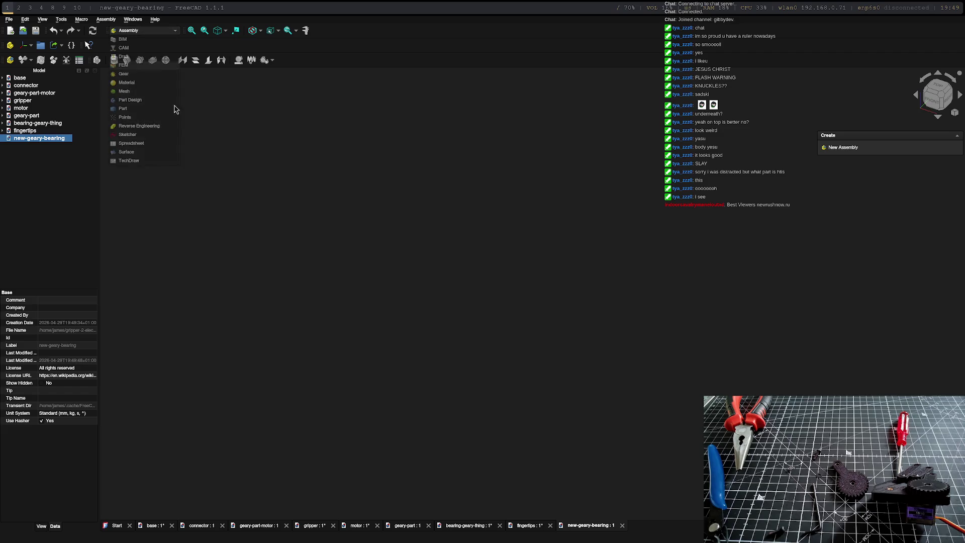
Step: In the Gear workbench create an involute gear, set num_teeth to 30, and select its top face
{"action": "left_click", "coordinate": [143, 78]}
{"action": "left_click", "coordinate": [11, 61]}
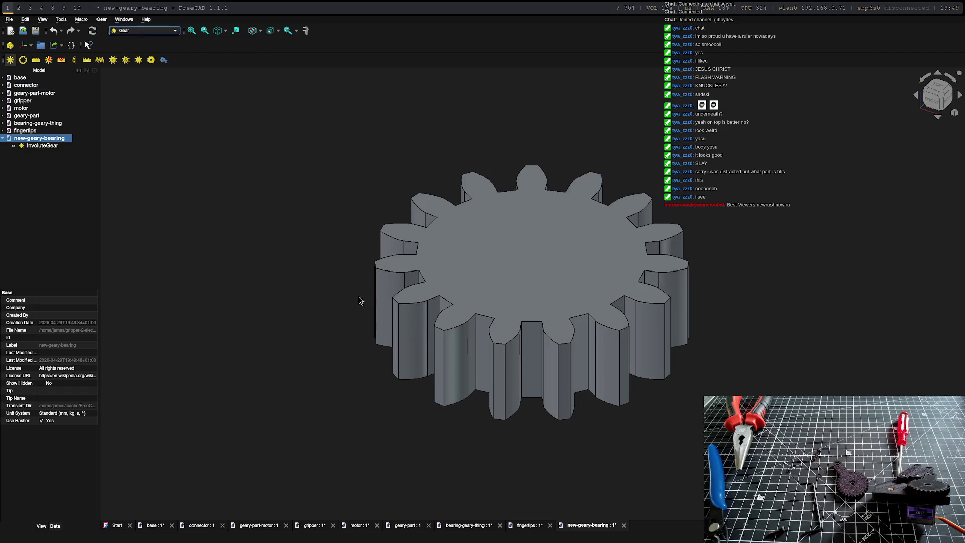
{"action": "left_click", "coordinate": [72, 398]}
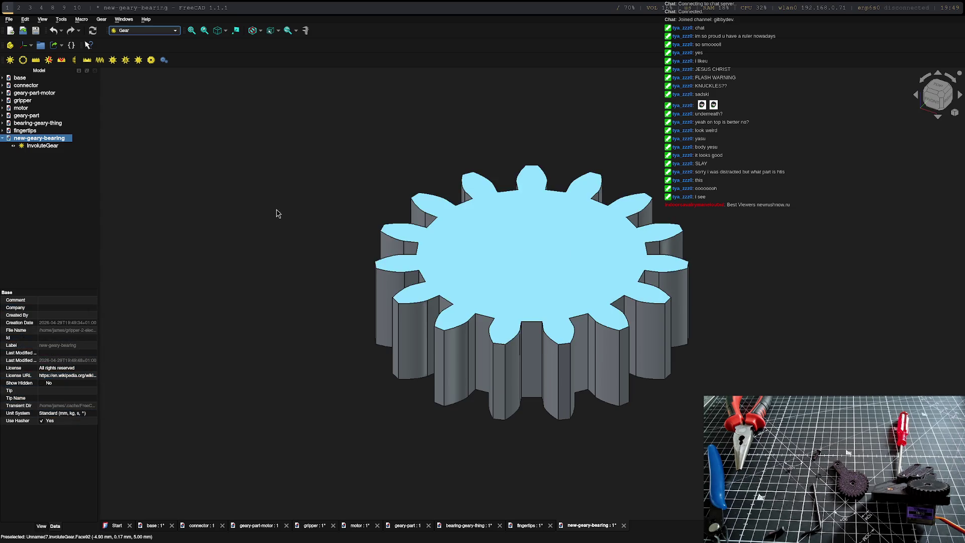
{"action": "double_click", "coordinate": [37, 146]}
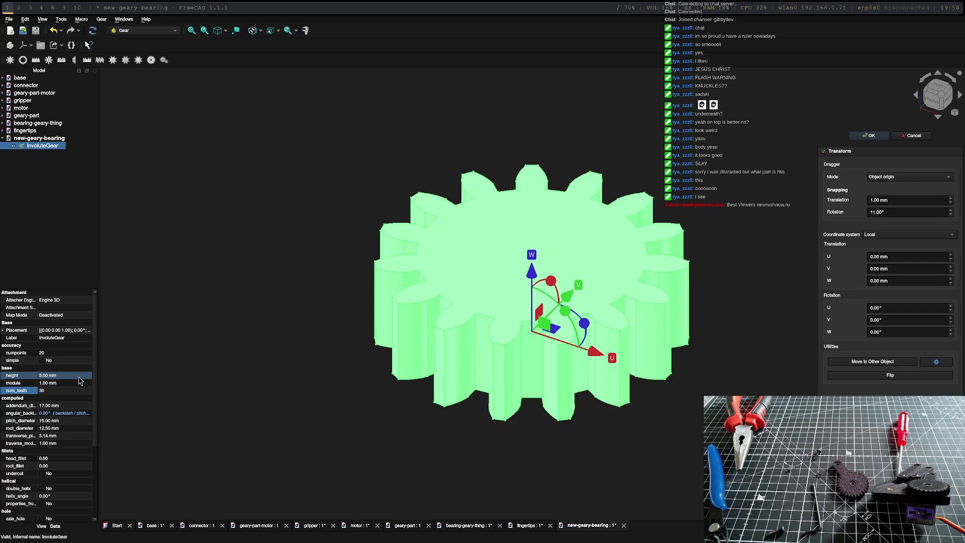
{"action": "left_click", "coordinate": [869, 137]}
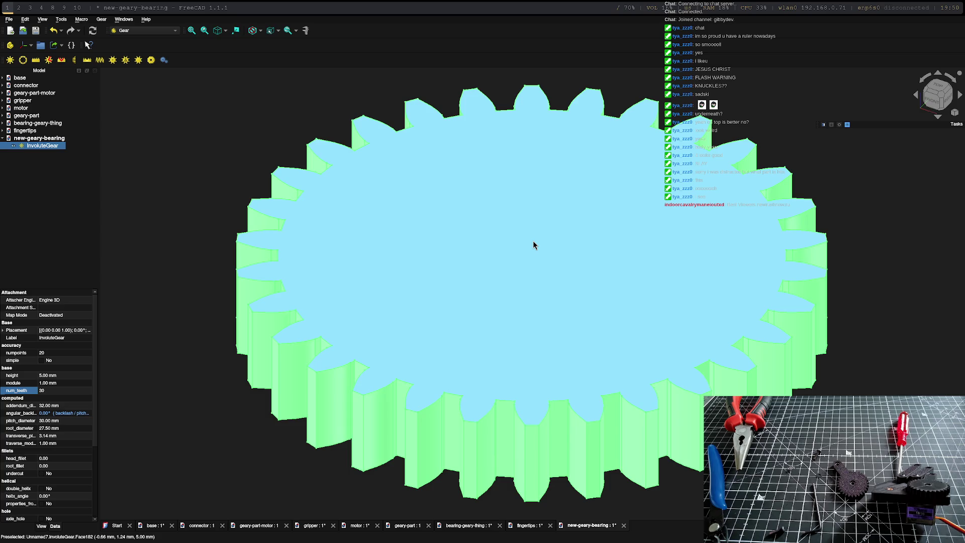
{"action": "left_click", "coordinate": [534, 240]}
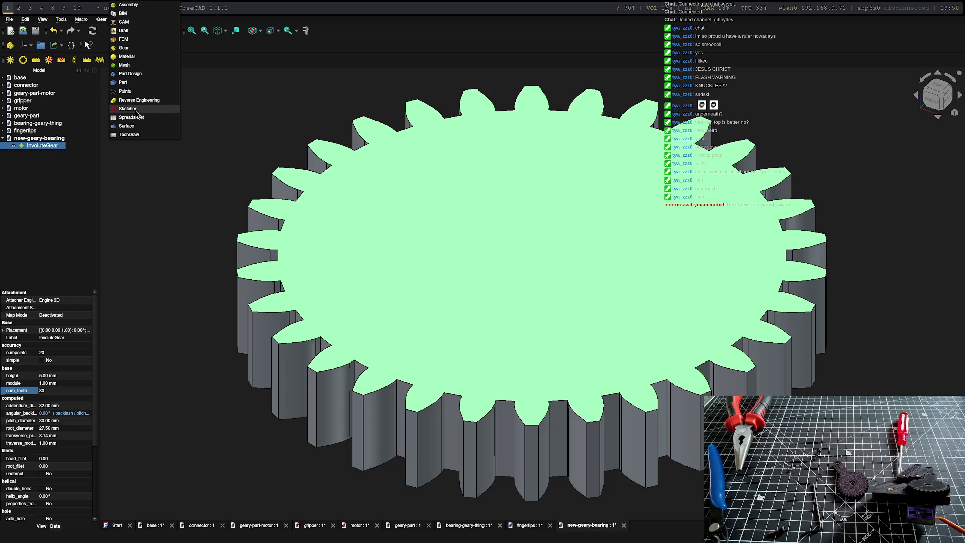
Step: In Part Design start a sketch on the gear's top face in a new body holding an independent gear copy
{"action": "left_click", "coordinate": [130, 75]}
{"action": "left_click", "coordinate": [453, 118]}
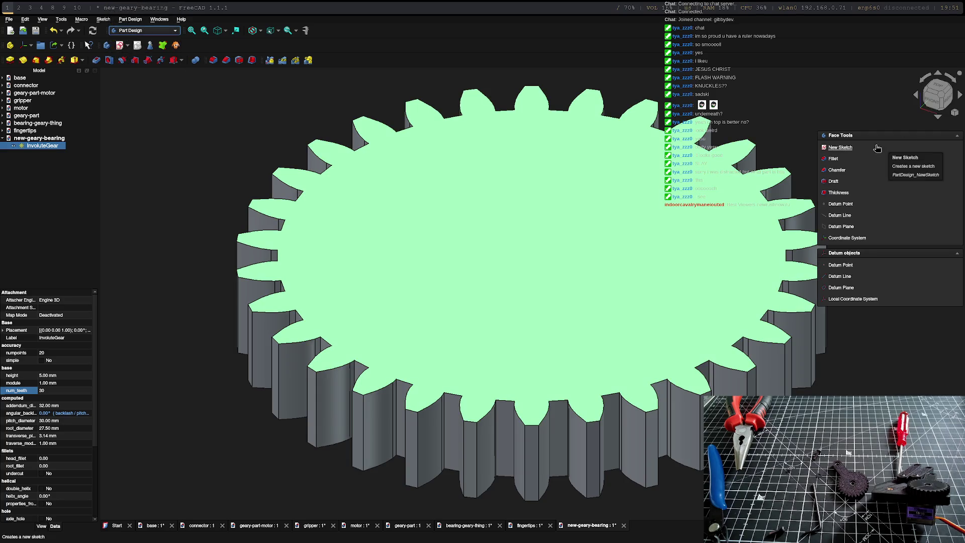
{"action": "left_click", "coordinate": [836, 147]}
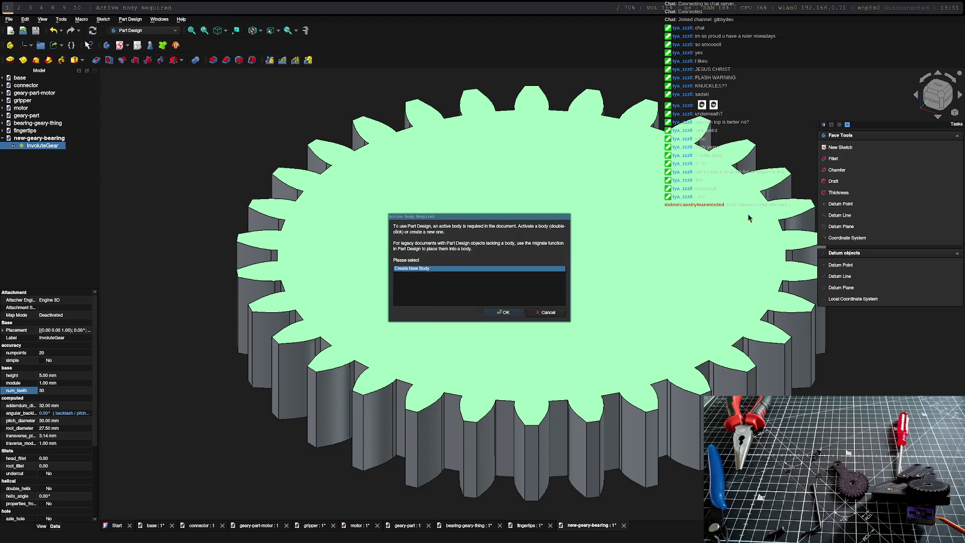
{"action": "left_click", "coordinate": [502, 313]}
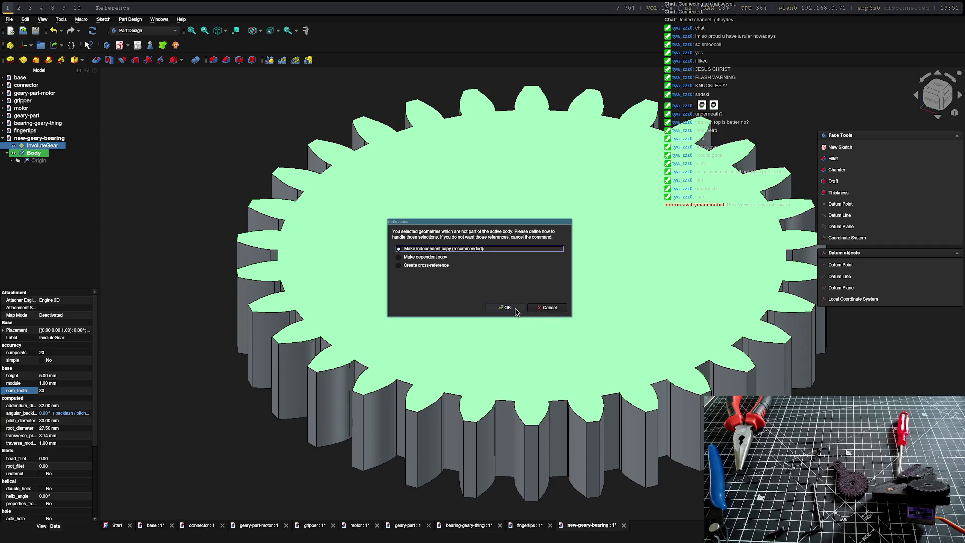
{"action": "left_click", "coordinate": [515, 308]}
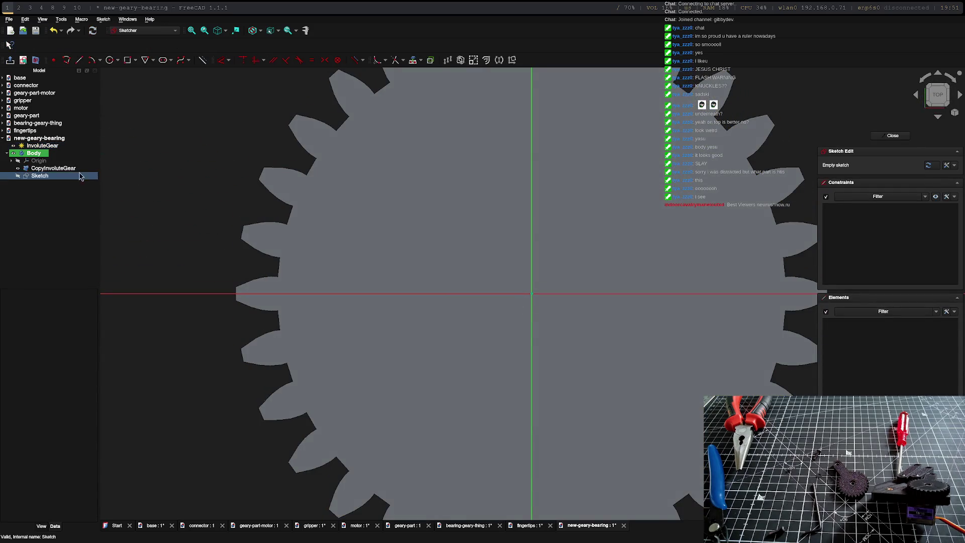
{"action": "left_click", "coordinate": [53, 168]}
{"action": "left_click", "coordinate": [35, 161]}
{"action": "left_click", "coordinate": [588, 212]}
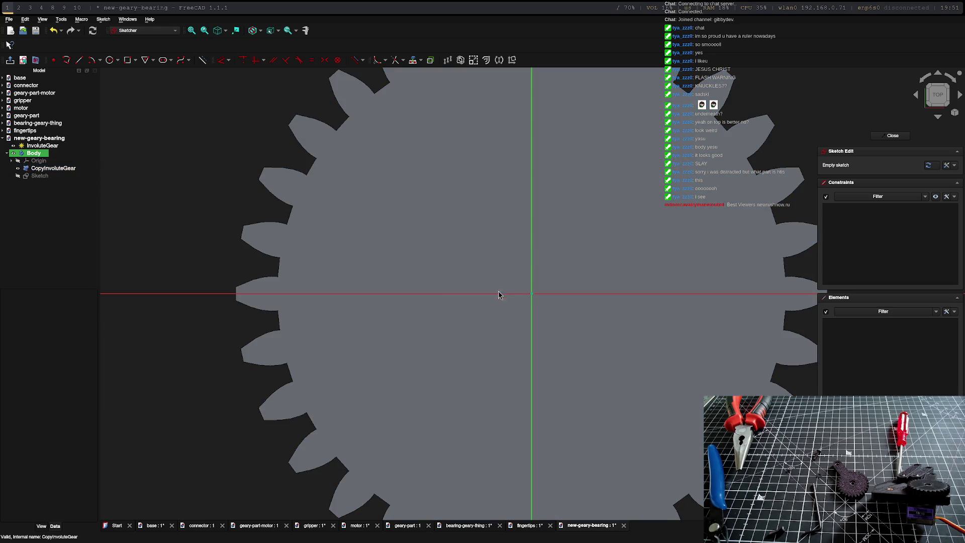
Step: Draw a 6 mm circle centred at the sketch origin and close the sketch
{"action": "left_click", "coordinate": [109, 61]}
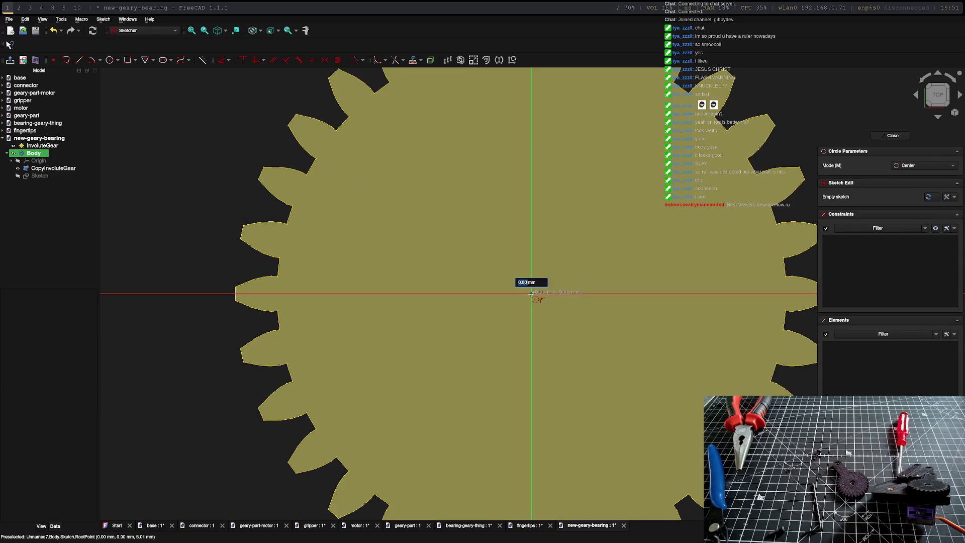
{"action": "left_click", "coordinate": [533, 294]}
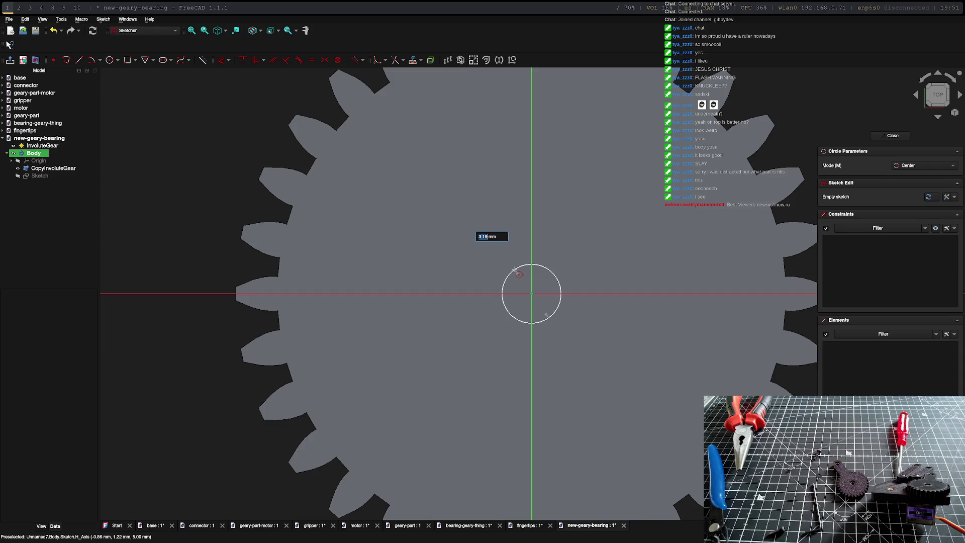
{"action": "type", "text": "6"}
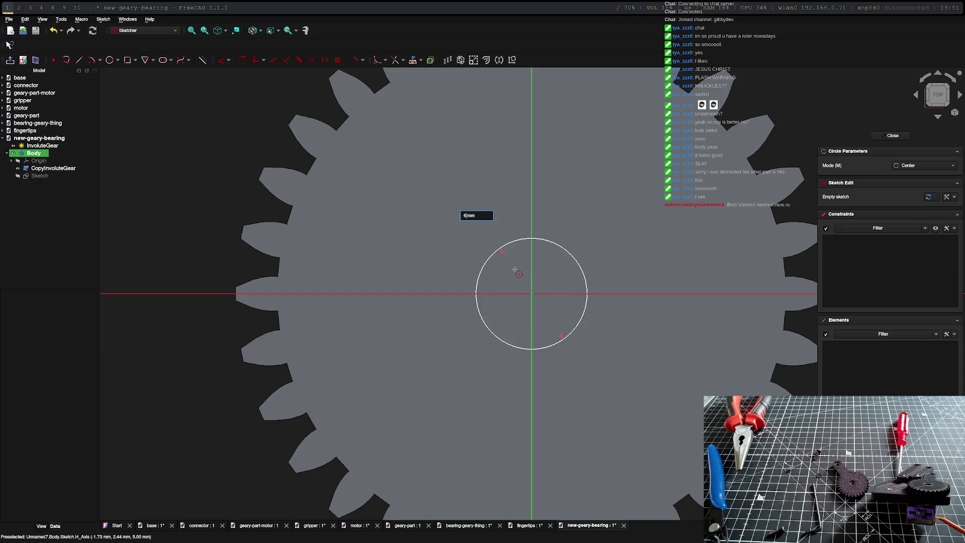
{"action": "key", "text": "Return"}
{"action": "left_click", "coordinate": [837, 251]}
{"action": "key", "text": "Escape"}
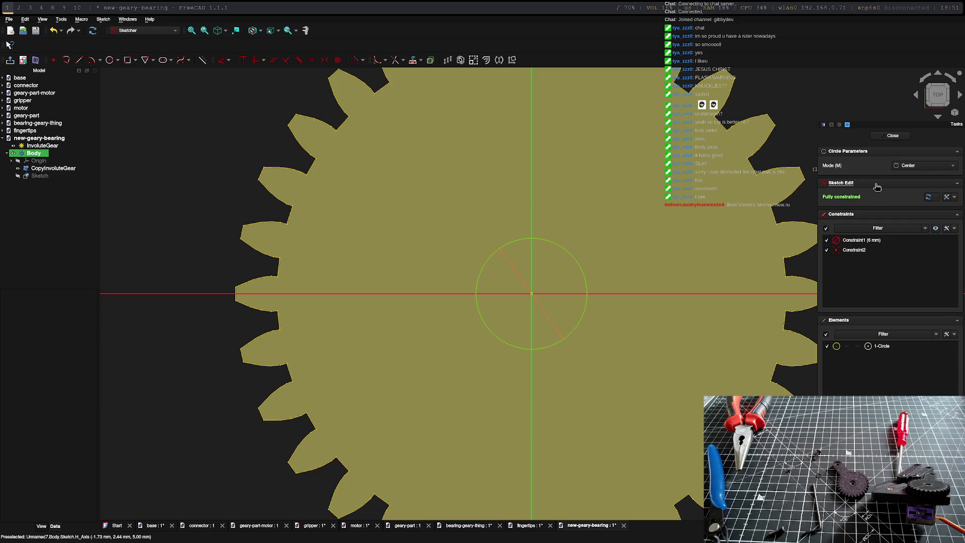
{"action": "left_click", "coordinate": [894, 136]}
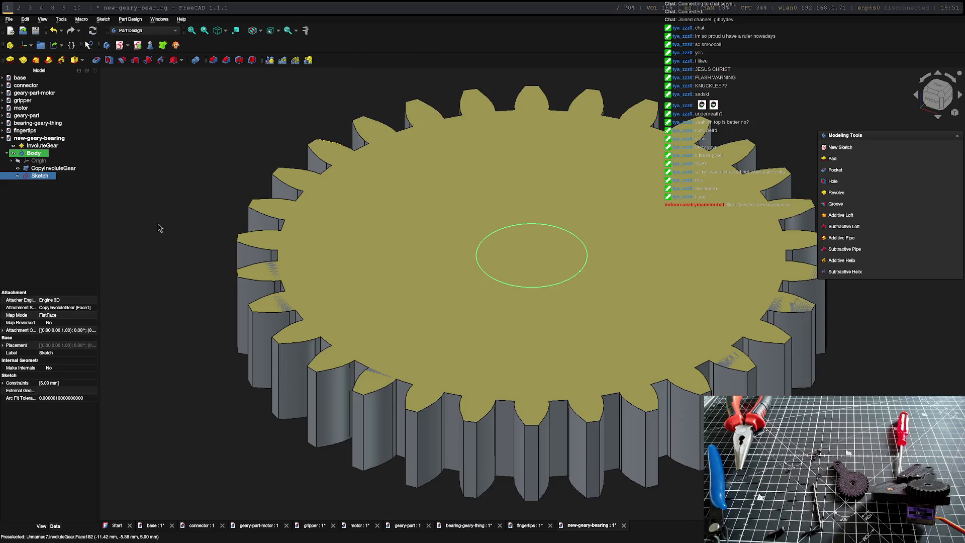
{"action": "left_click", "coordinate": [38, 160]}
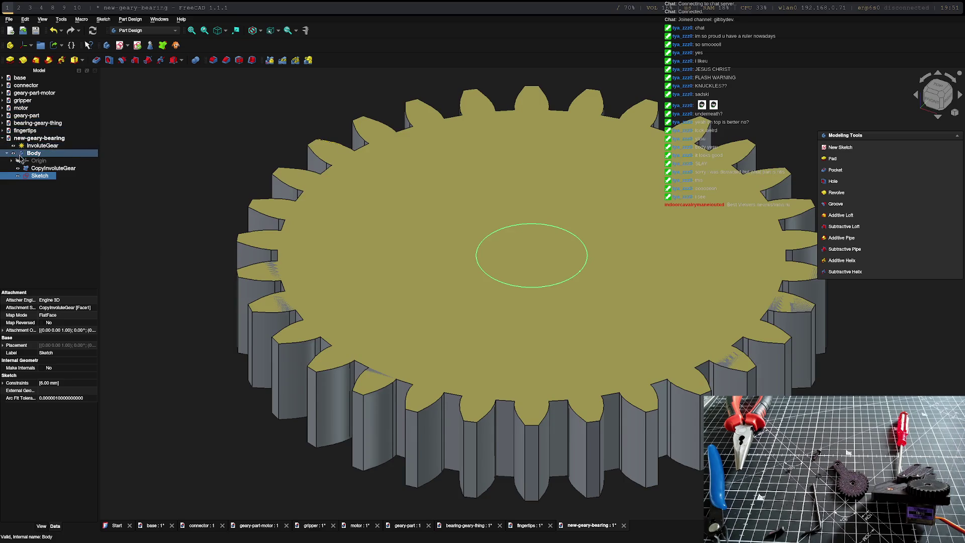
{"action": "left_click", "coordinate": [54, 168]}
{"action": "left_click", "coordinate": [33, 154]}
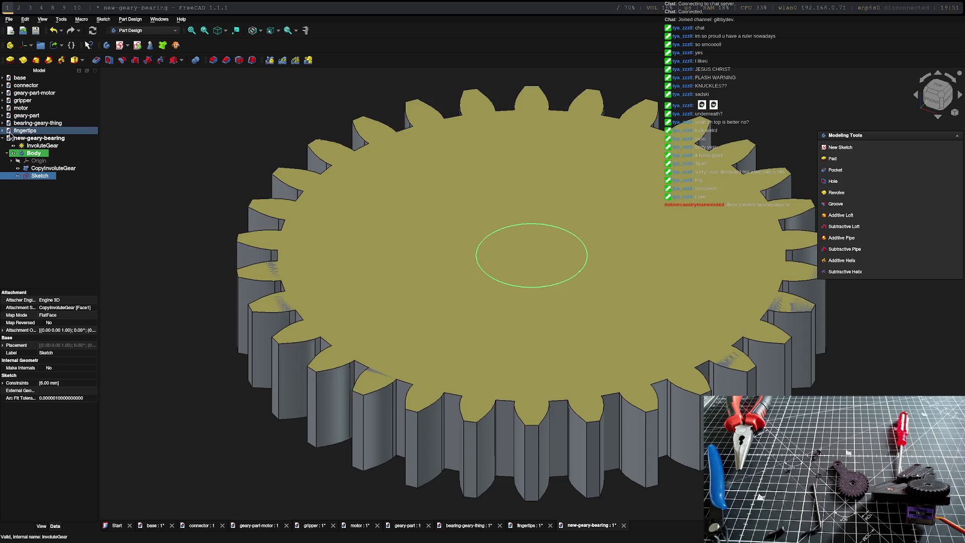
{"action": "double_click", "coordinate": [24, 100]}
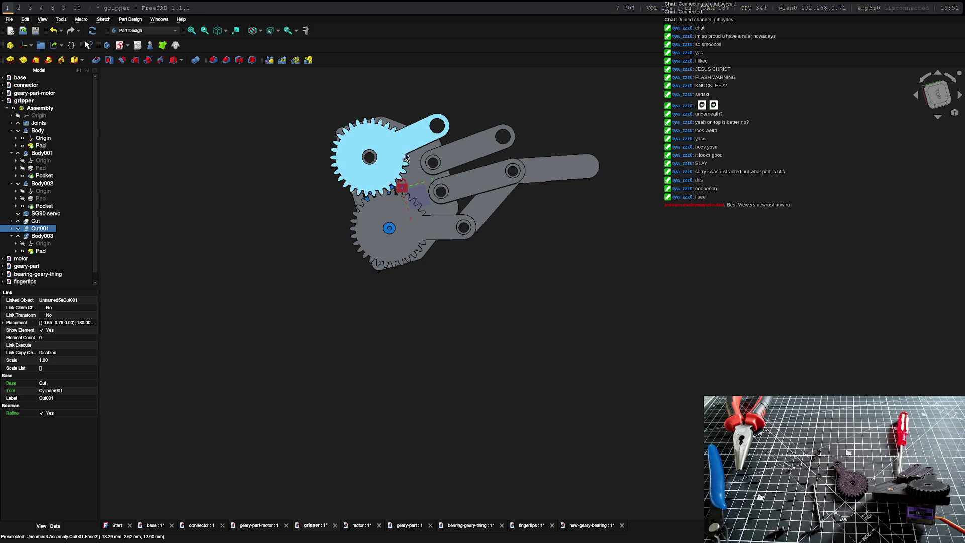
{"action": "scroll", "coordinate": [388, 158], "scroll_direction": "up", "scroll_amount": 3}
Step: Hide the gripper's upper gear with its arm and return to a standard view
{"action": "left_click", "coordinate": [362, 151]}
{"action": "left_click", "coordinate": [38, 236]}
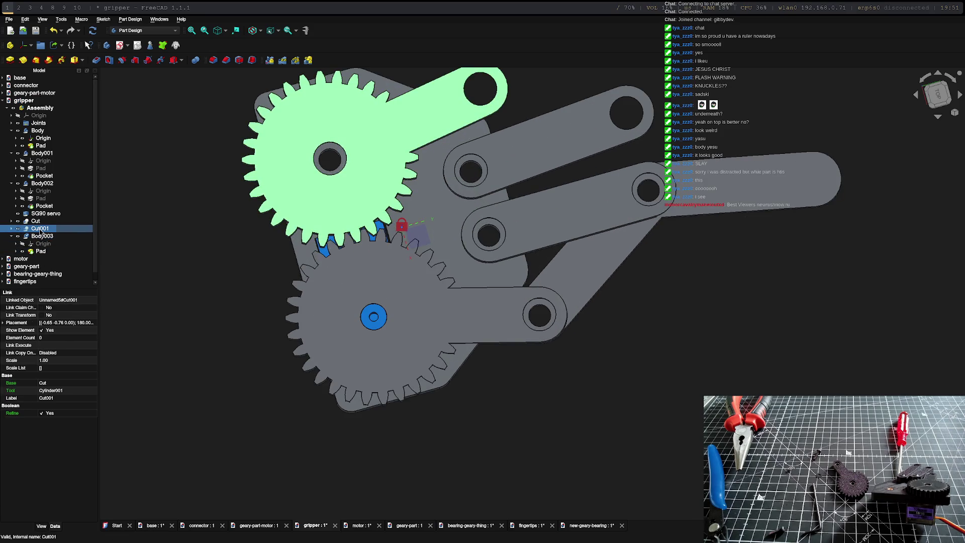
{"action": "key", "text": "space"}
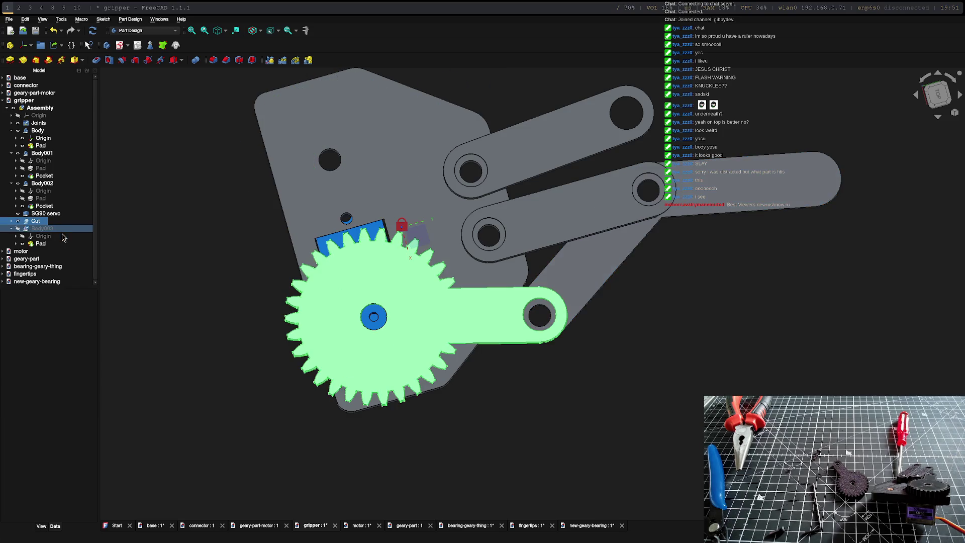
{"action": "left_click", "coordinate": [34, 221]}
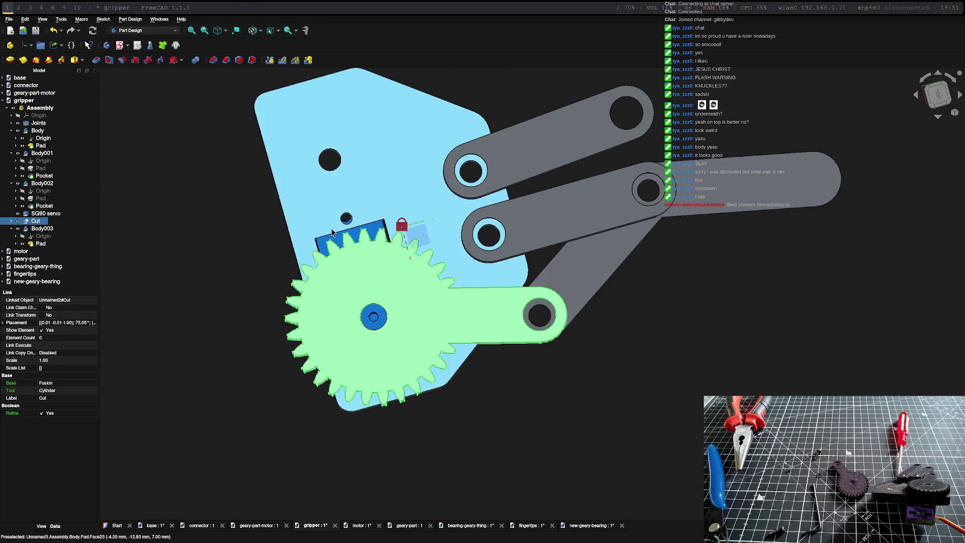
{"action": "middle_click_drag", "start_coordinate": [472, 264], "coordinate": [294, 262]}
{"action": "key", "text": "1"}
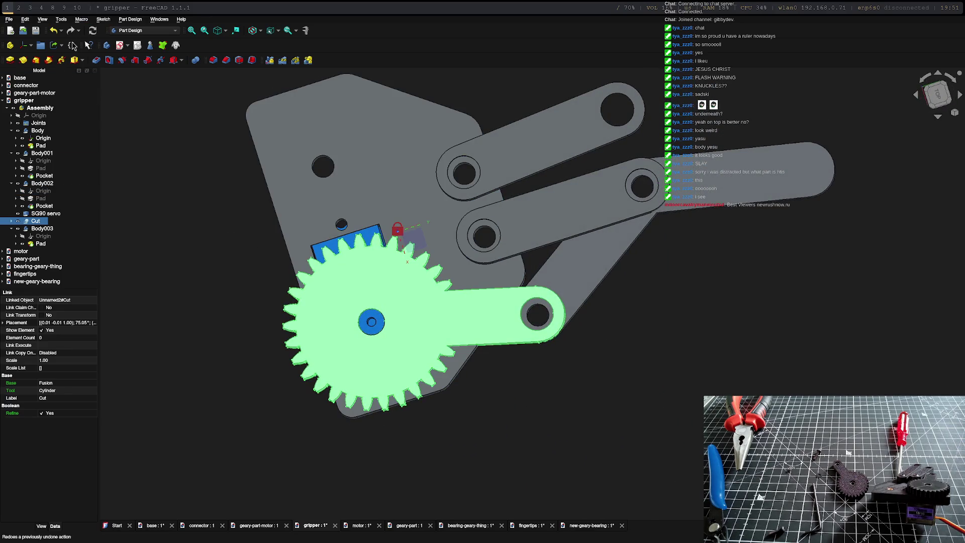
Step: Switch FreeCAD to the Assembly workbench for the gripper
{"action": "left_click", "coordinate": [8, 20]}
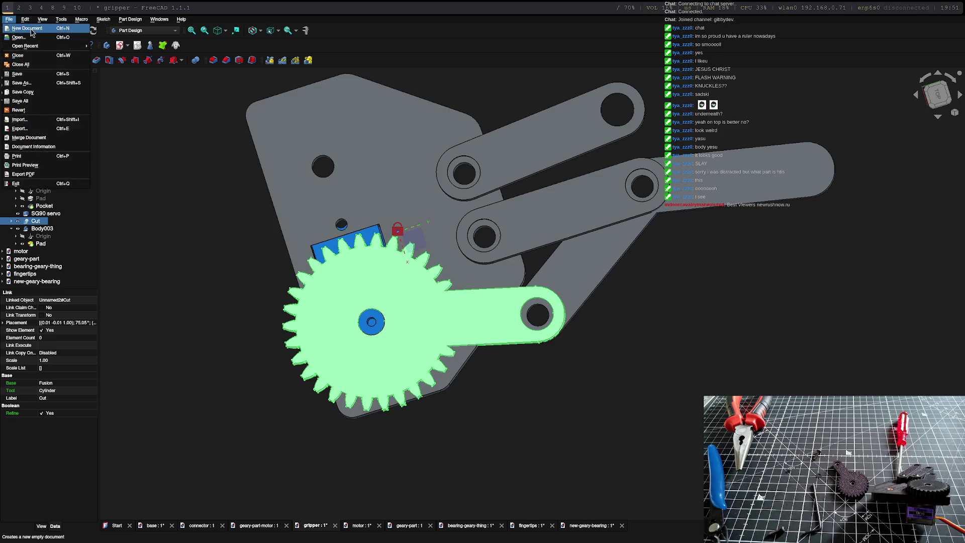
{"action": "key", "text": "Escape"}
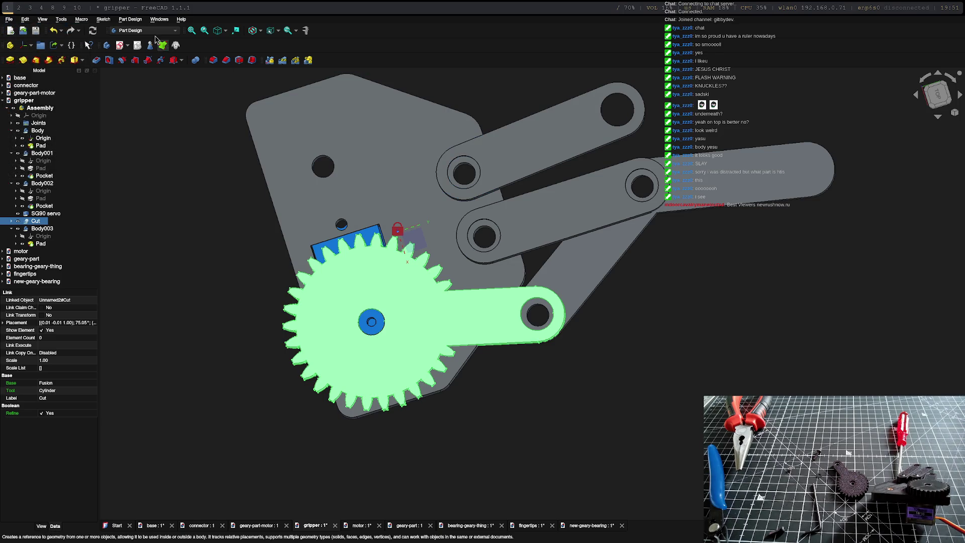
{"action": "left_click", "coordinate": [147, 30]}
{"action": "left_click", "coordinate": [128, 4]}
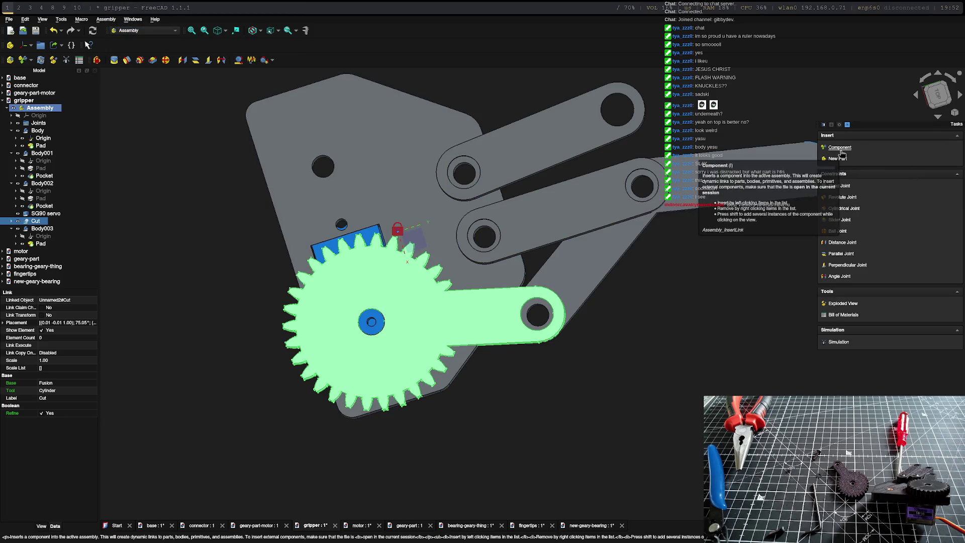
Step: Insert the new-geary-bearing Body into the assembly and place it above the plate
{"action": "left_click", "coordinate": [840, 159]}
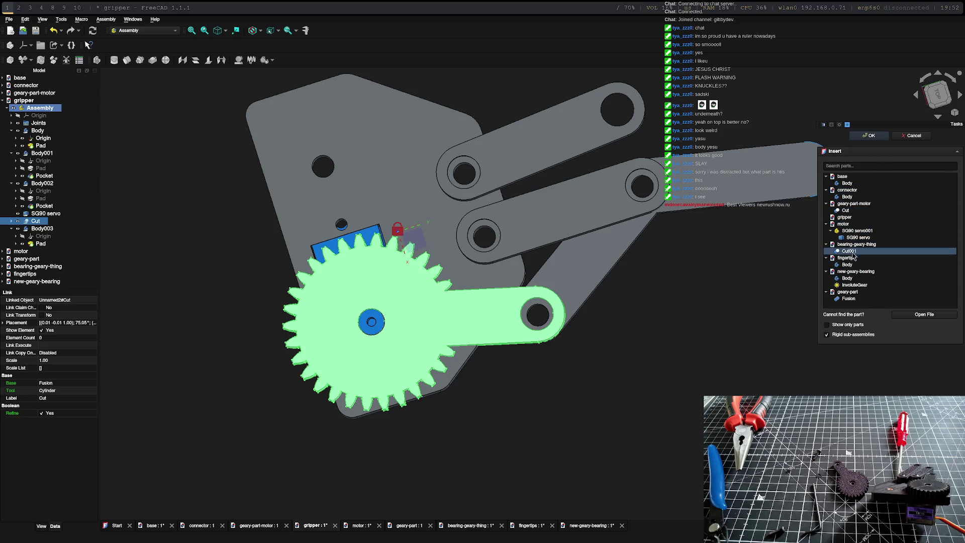
{"action": "left_click", "coordinate": [857, 291]}
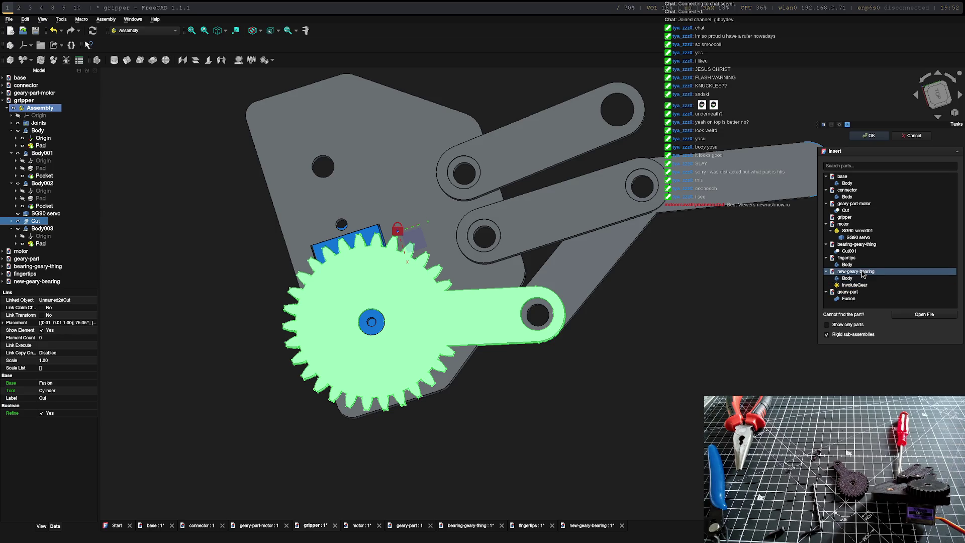
{"action": "double_click", "coordinate": [860, 278]}
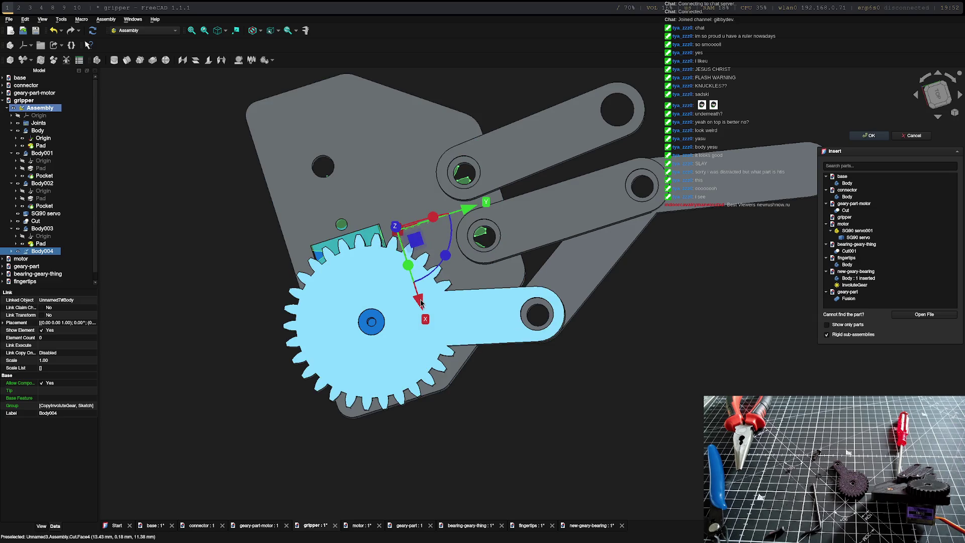
{"action": "left_click_drag", "start_coordinate": [422, 302], "coordinate": [338, 144]}
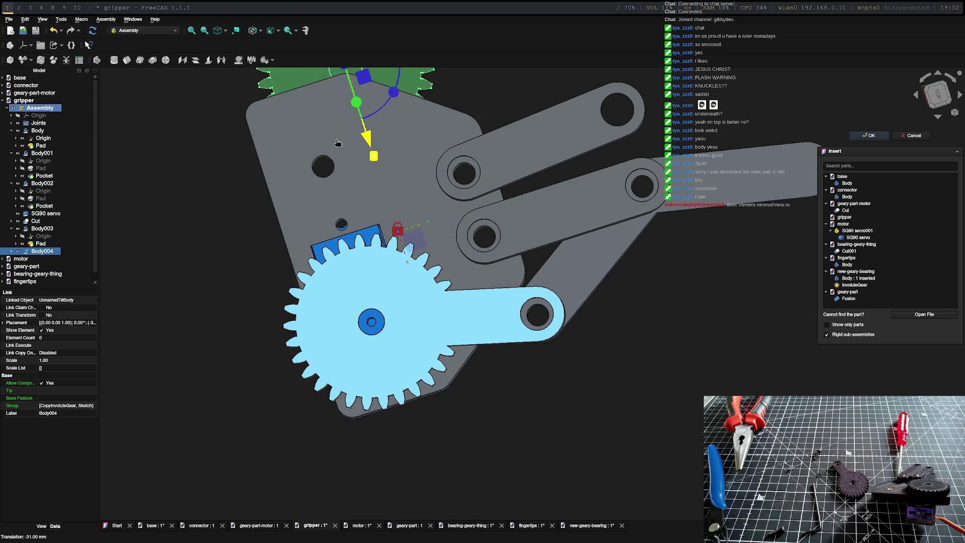
{"action": "key", "text": "Escape"}
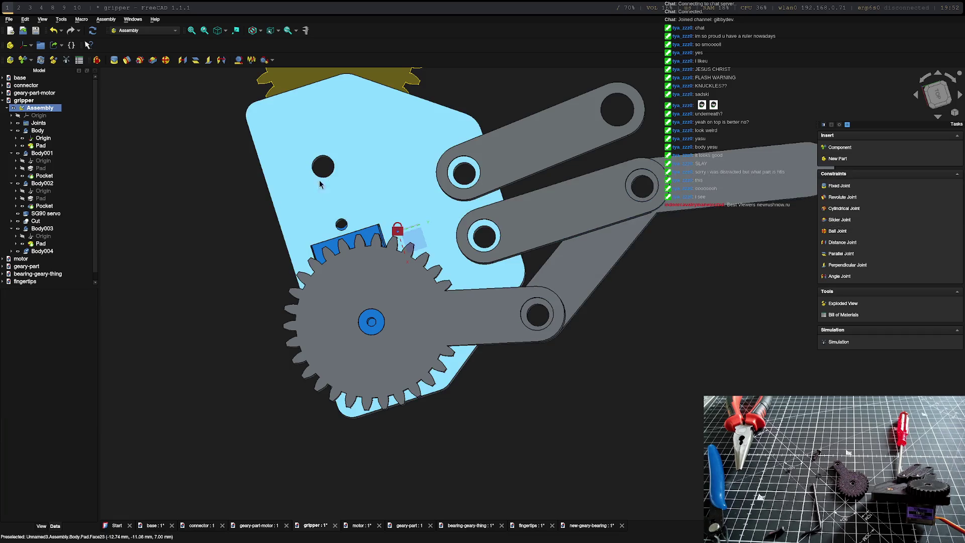
Step: Inspect the gears and links from another side, then delete the old upper gear Body004
{"action": "mouse_move", "coordinate": [320, 185]}
{"action": "middle_mouse_down"}
{"action": "mouse_move", "coordinate": [445, 230]}
{"action": "mouse_move", "coordinate": [456, 182]}
{"action": "middle_mouse_up"}
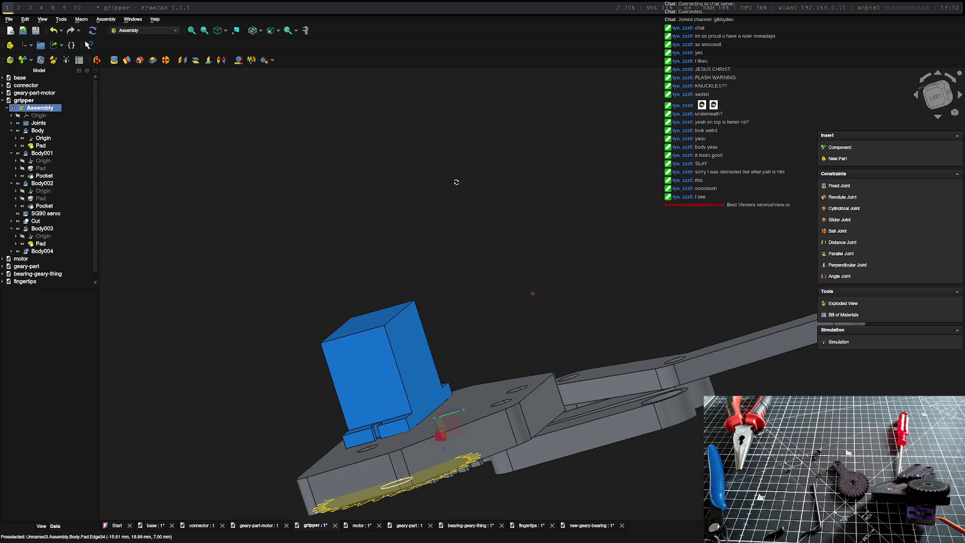
{"action": "middle_click_drag", "start_coordinate": [456, 181], "coordinate": [441, 144]}
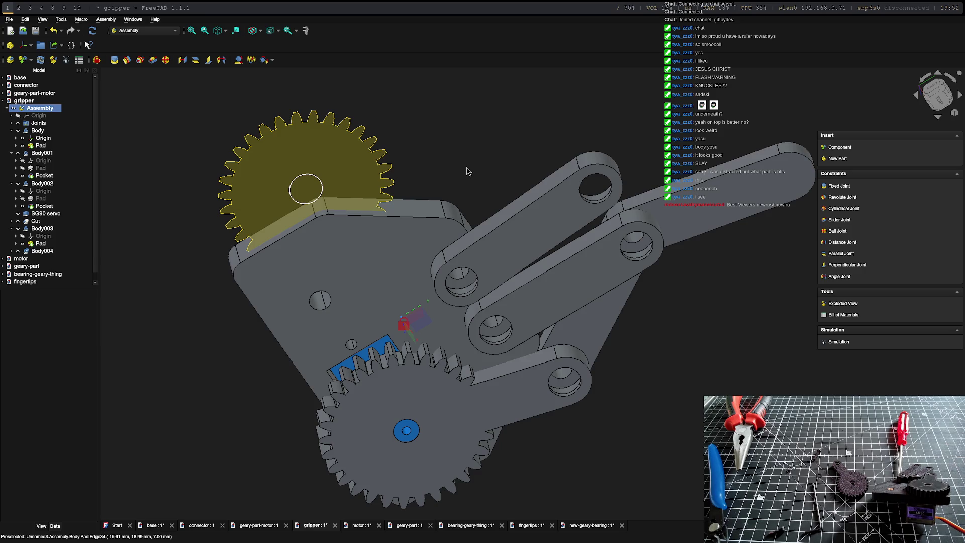
{"action": "key", "text": "Delete"}
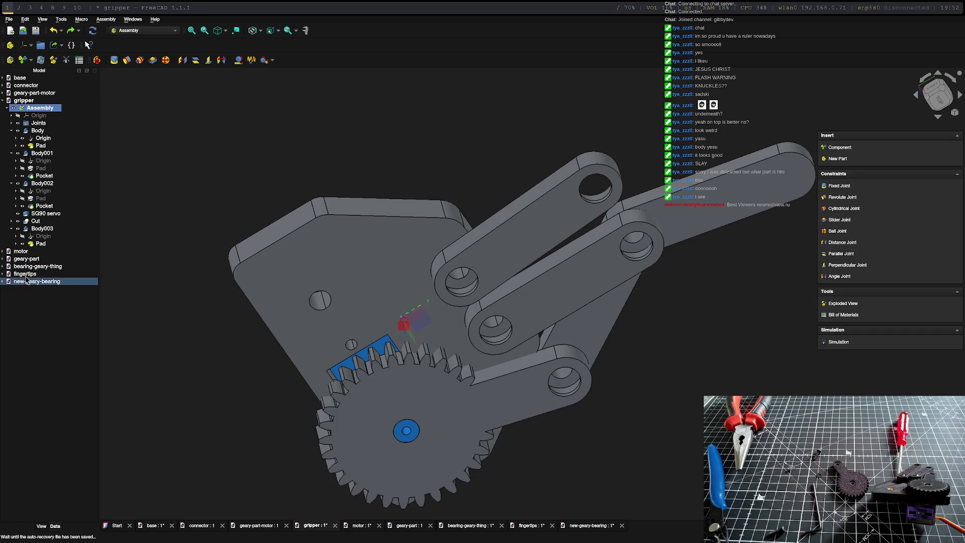
Step: Activate the gripper assembly and insert the InvoluteGear from new-geary-bearing
{"action": "left_click", "coordinate": [34, 191]}
{"action": "left_click", "coordinate": [37, 108]}
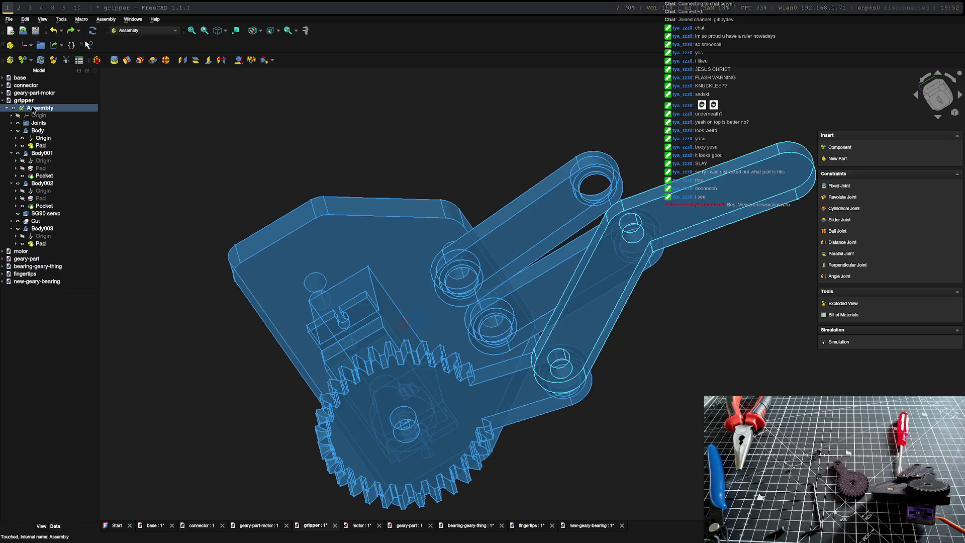
{"action": "double_click", "coordinate": [42, 107]}
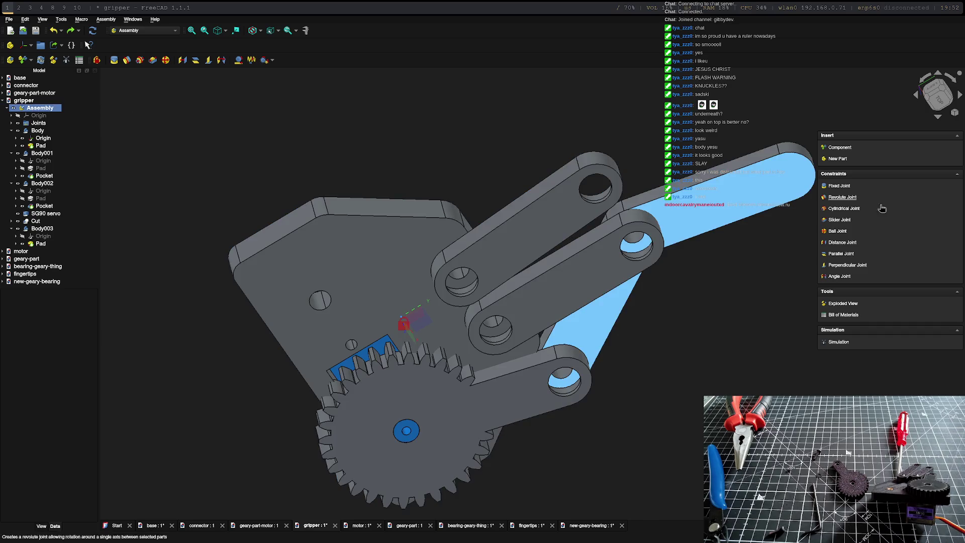
{"action": "left_click", "coordinate": [839, 148]}
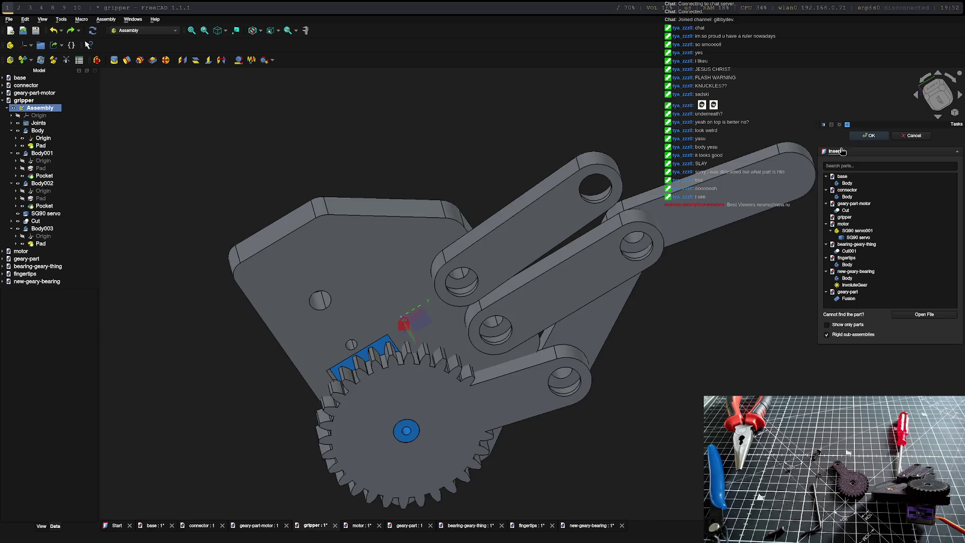
{"action": "left_click", "coordinate": [857, 246]}
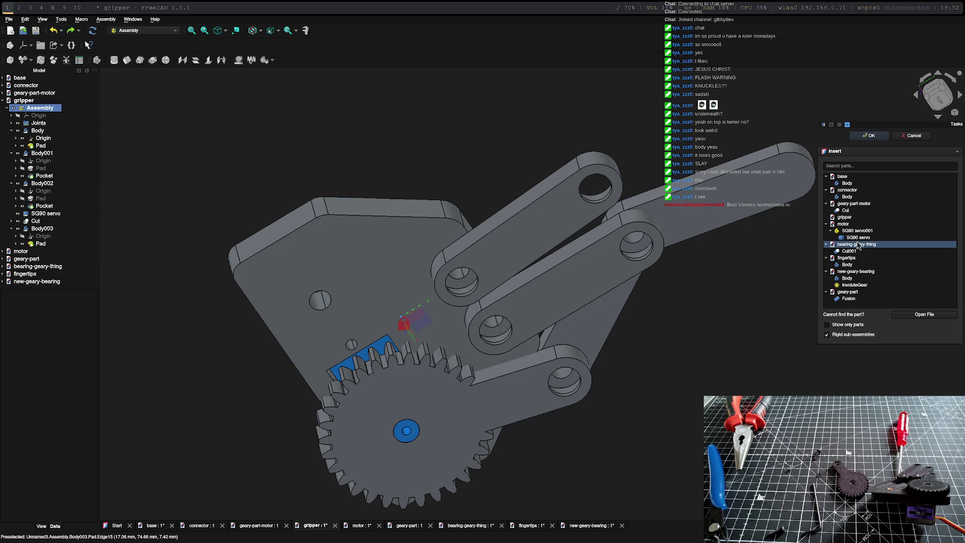
{"action": "left_click", "coordinate": [856, 279]}
{"action": "double_click", "coordinate": [857, 273]}
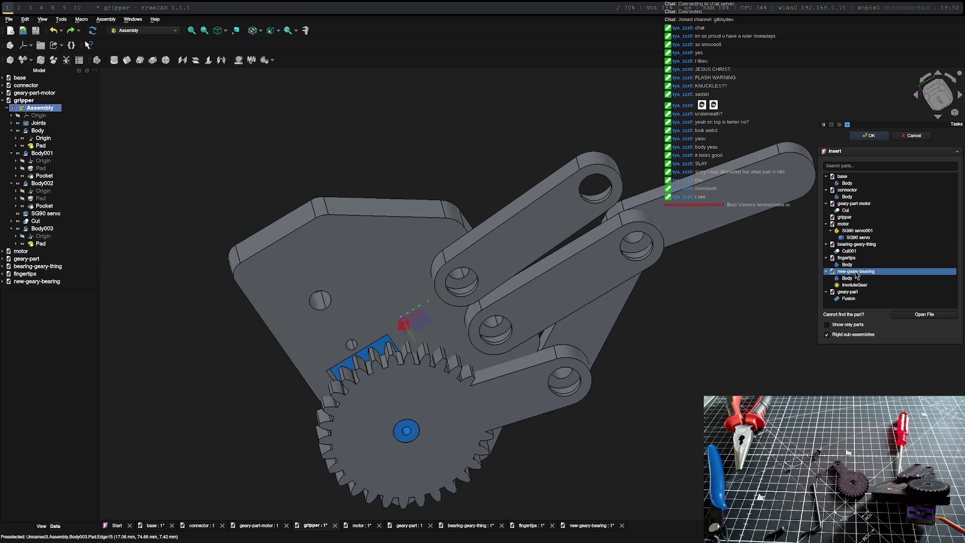
{"action": "left_click", "coordinate": [839, 279]}
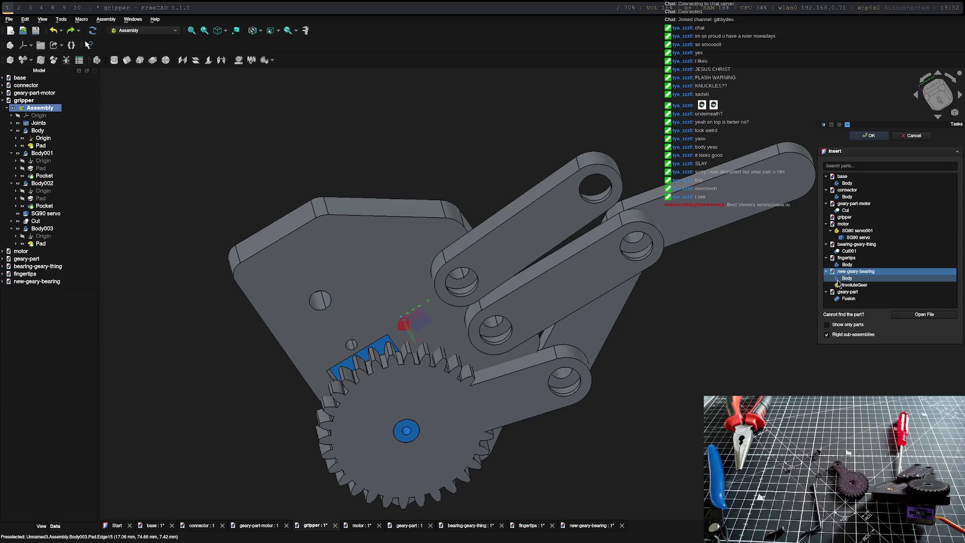
{"action": "double_click", "coordinate": [852, 284]}
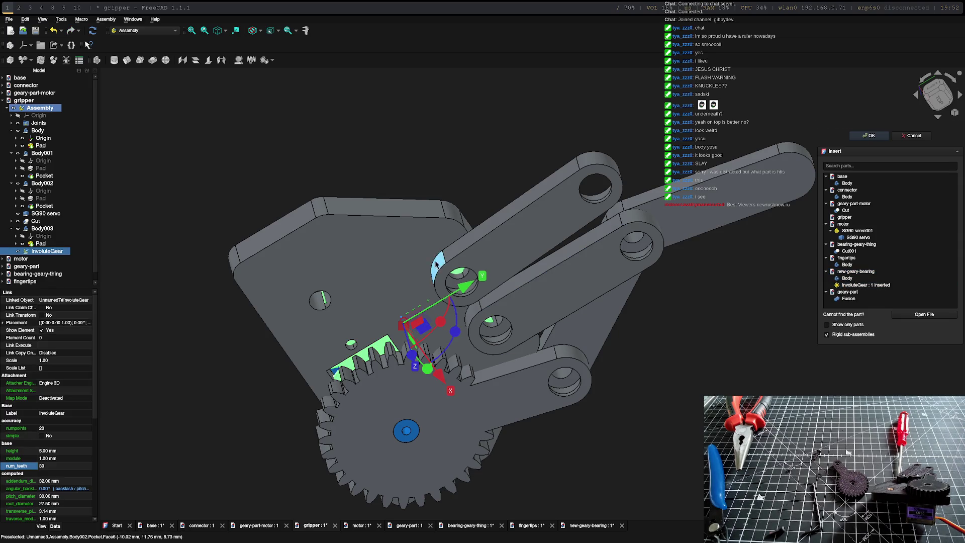
Step: Raise the inserted InvoluteGear above the servo along its axis and confirm the insertion
{"action": "mouse_move", "coordinate": [437, 267]}
{"action": "middle_mouse_down"}
{"action": "mouse_move", "coordinate": [476, 209]}
{"action": "mouse_move", "coordinate": [498, 355]}
{"action": "middle_mouse_up"}
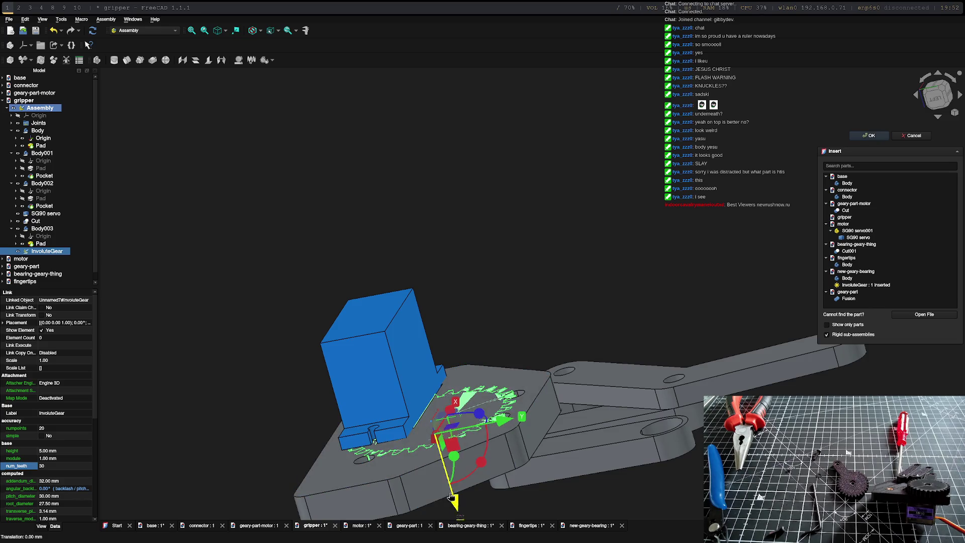
{"action": "left_click_drag", "start_coordinate": [452, 511], "coordinate": [445, 473]}
{"action": "left_click_drag", "start_coordinate": [395, 388], "coordinate": [392, 347]}
{"action": "middle_click_drag", "start_coordinate": [445, 287], "coordinate": [415, 251]}
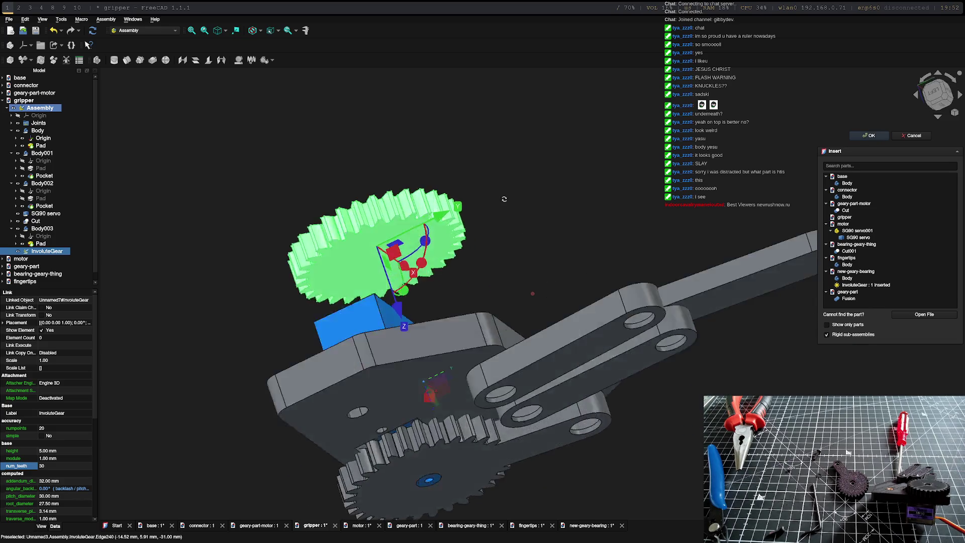
{"action": "key", "text": "Escape"}
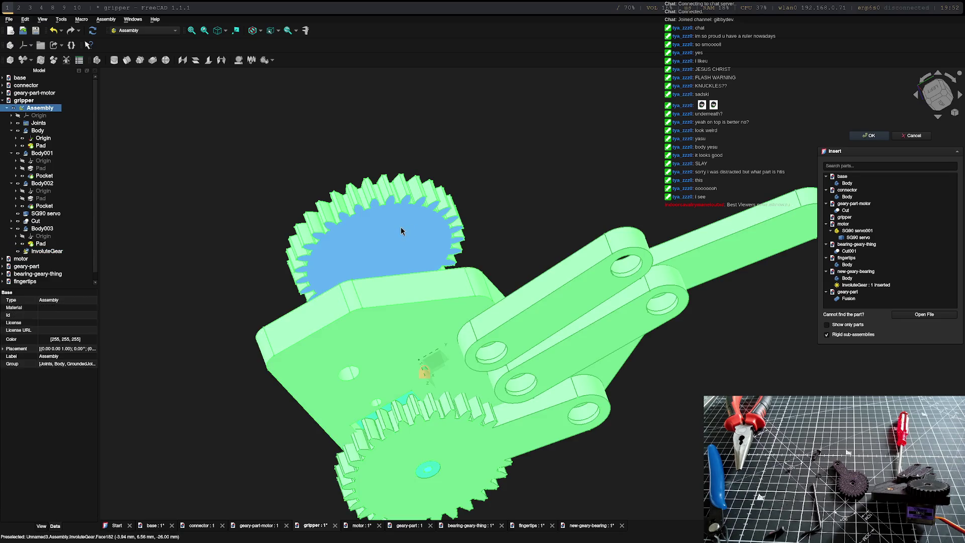
{"action": "left_click", "coordinate": [410, 233]}
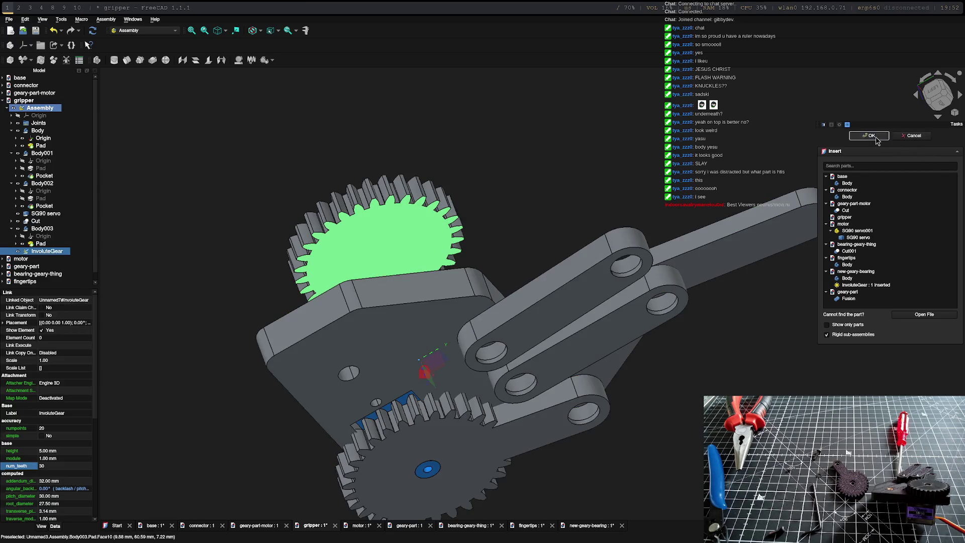
{"action": "left_click", "coordinate": [871, 135]}
Step: Select the new InvoluteGear and a base-plate face as joint references
{"action": "left_click", "coordinate": [349, 232]}
{"action": "middle_click_drag", "start_coordinate": [559, 234], "coordinate": [604, 324]}
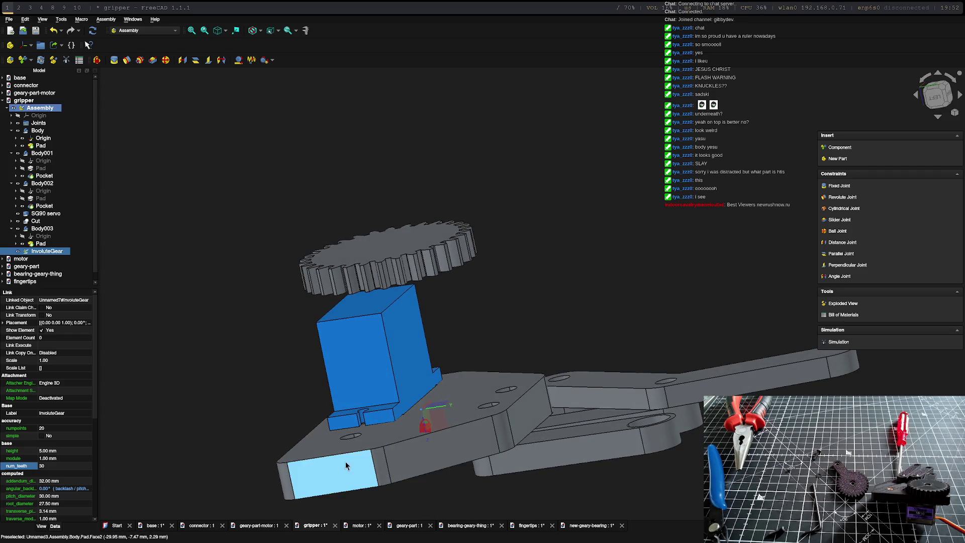
{"action": "left_click", "coordinate": [360, 437]}
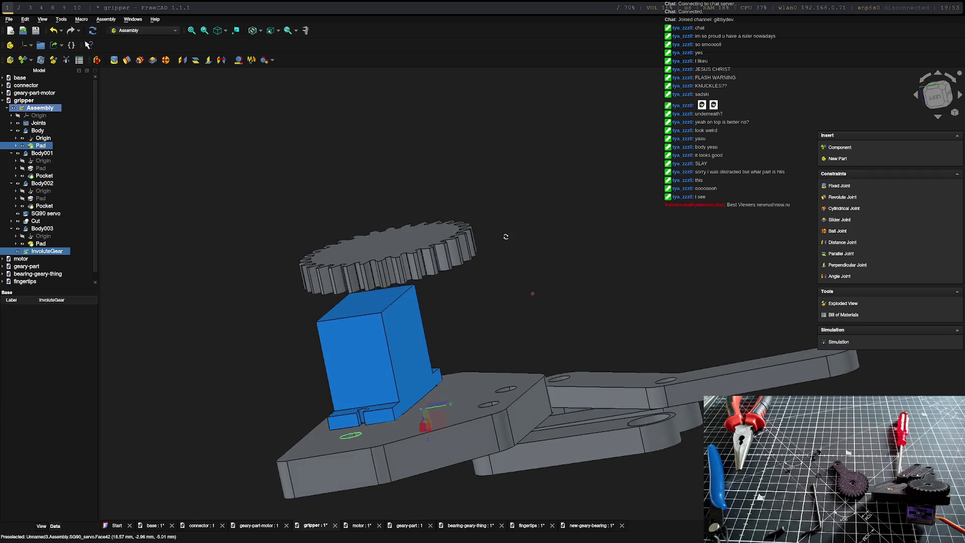
{"action": "middle_click_drag", "start_coordinate": [452, 339], "coordinate": [566, 264]}
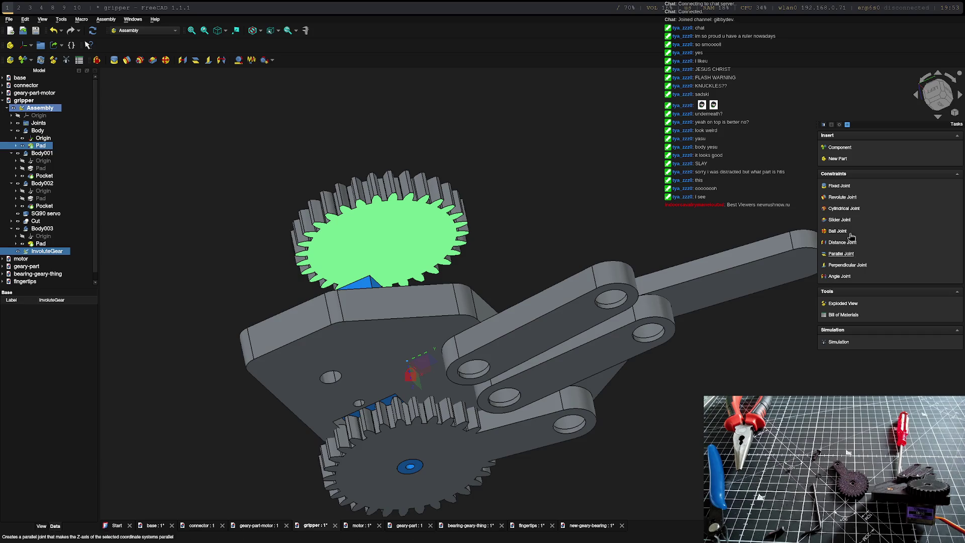
Step: Start a revolute joint, inspect the parts and cancel it
{"action": "left_click", "coordinate": [842, 197]}
{"action": "mouse_move", "coordinate": [452, 339]}
{"action": "middle_mouse_down"}
{"action": "mouse_move", "coordinate": [607, 393]}
{"action": "mouse_move", "coordinate": [578, 367]}
{"action": "middle_mouse_up"}
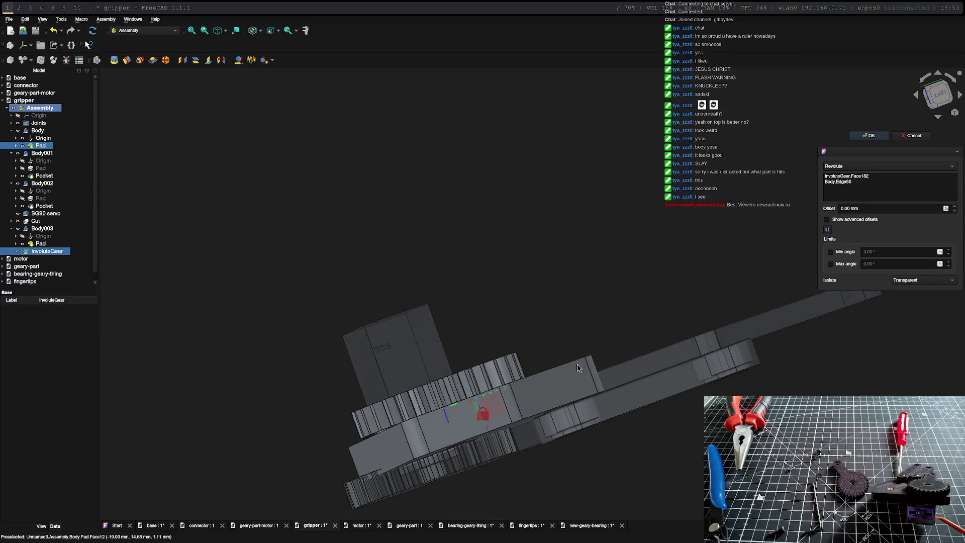
{"action": "key", "text": "Escape"}
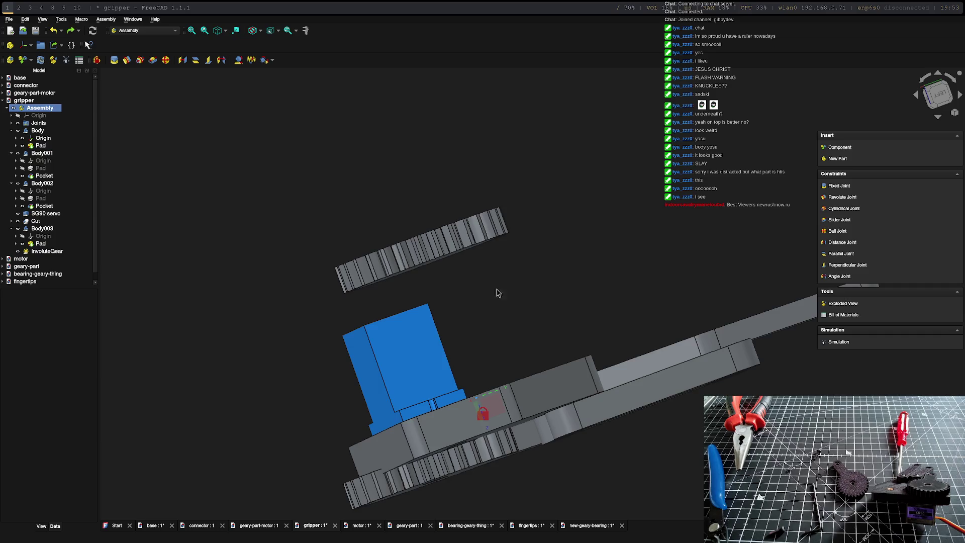
{"action": "middle_click_drag", "start_coordinate": [498, 295], "coordinate": [422, 249]}
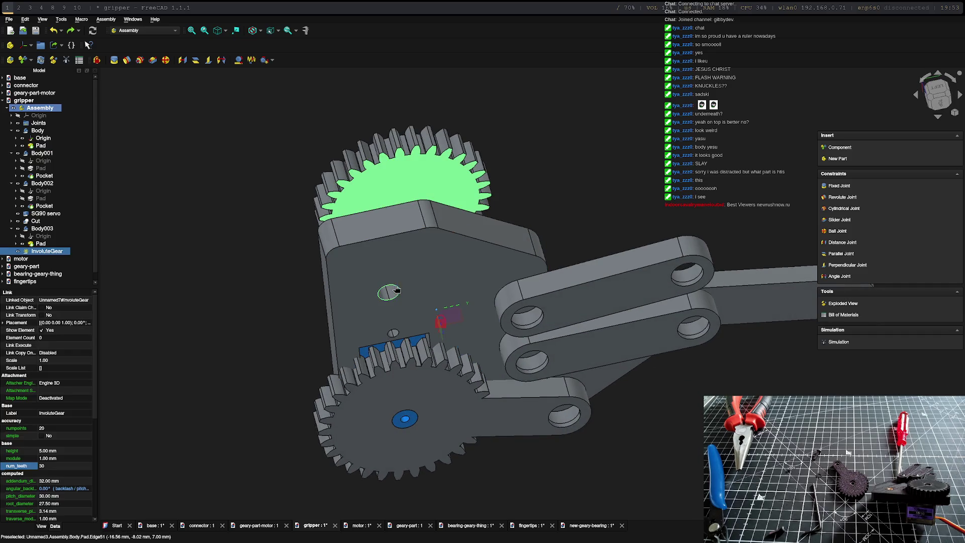
Step: Create a revolute joint seating the InvoluteGear on the plate hole, meshing with the lower gear
{"action": "left_click", "coordinate": [843, 197]}
{"action": "left_click", "coordinate": [434, 264]}
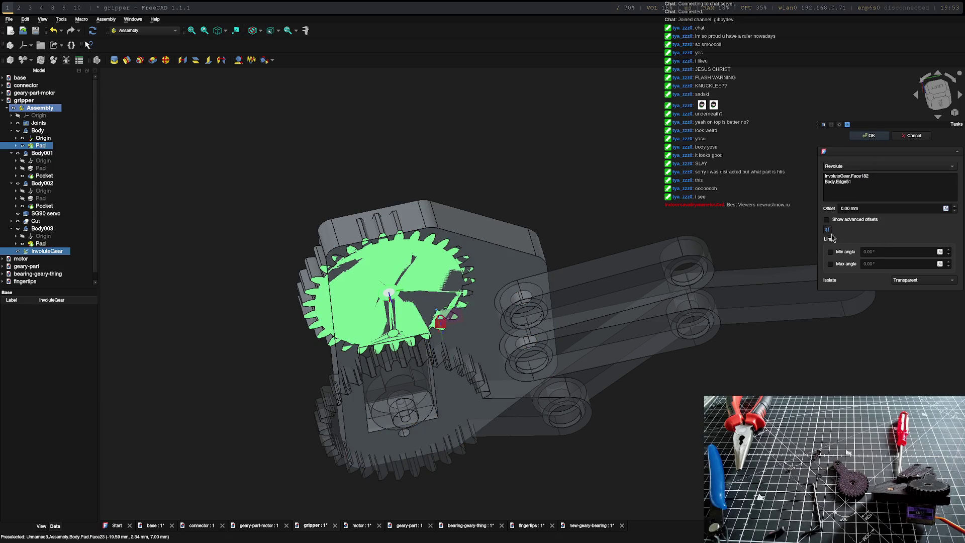
{"action": "middle_click_drag", "start_coordinate": [452, 294], "coordinate": [423, 227]}
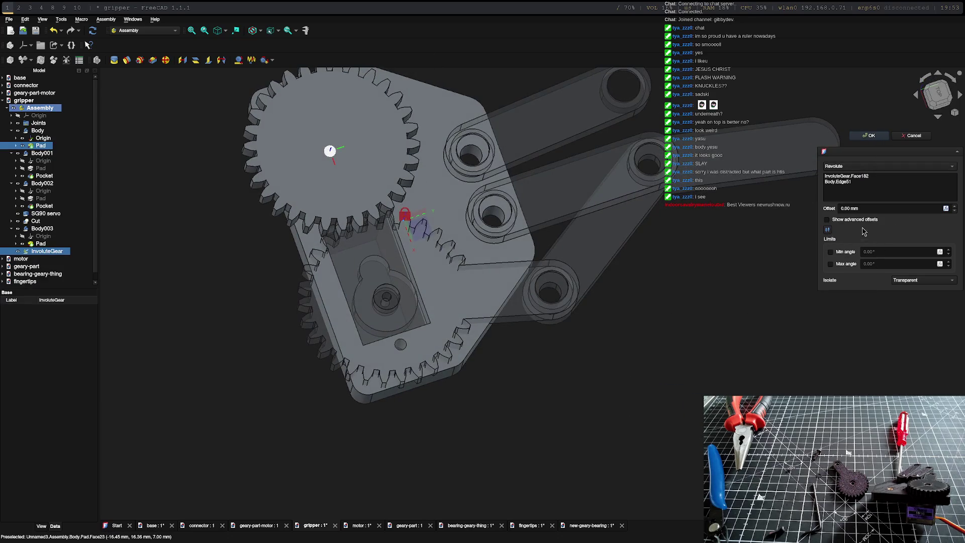
{"action": "left_click", "coordinate": [872, 136]}
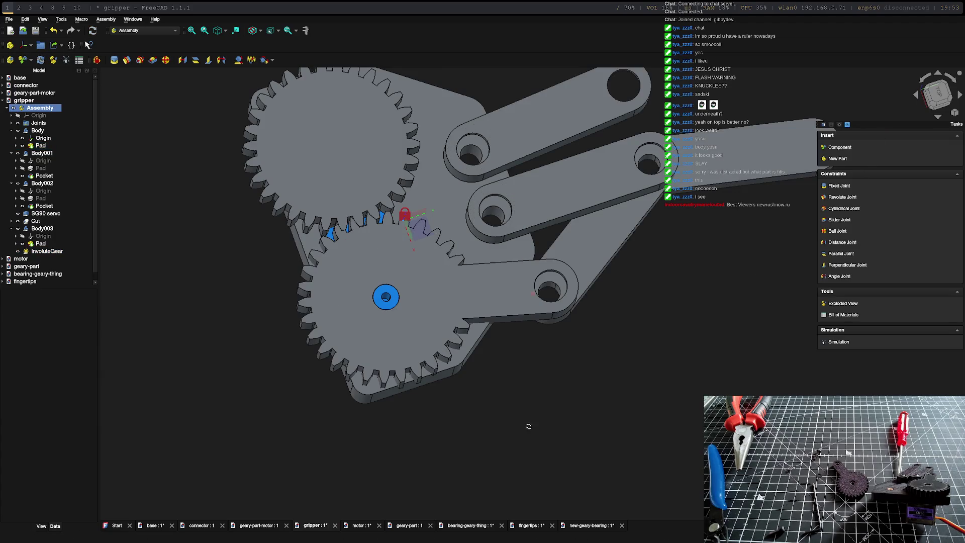
{"action": "mouse_move", "coordinate": [520, 412]}
{"action": "middle_mouse_down"}
{"action": "mouse_move", "coordinate": [578, 421]}
{"action": "mouse_move", "coordinate": [520, 424]}
{"action": "mouse_move", "coordinate": [482, 411]}
{"action": "mouse_move", "coordinate": [514, 433]}
{"action": "middle_mouse_up"}
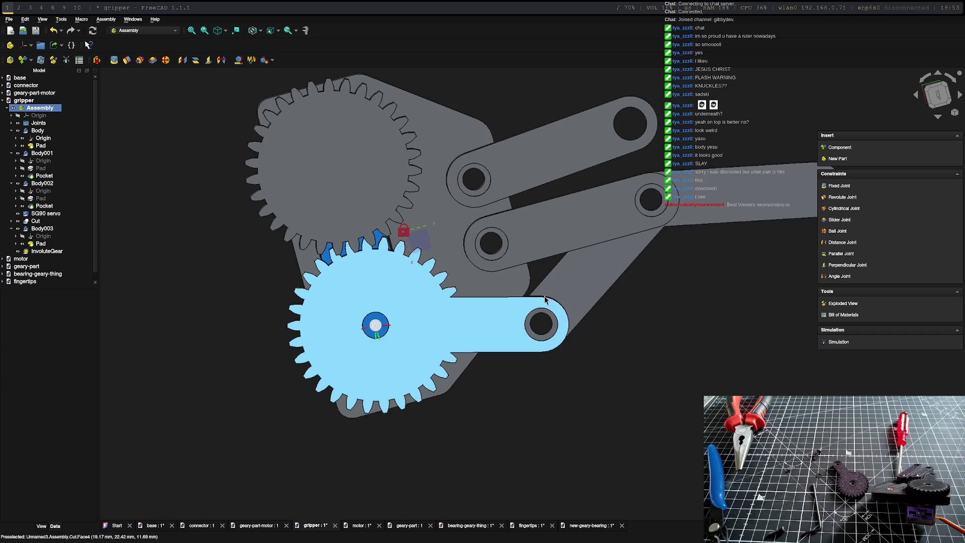
{"action": "mouse_move", "coordinate": [546, 317]}
{"action": "middle_mouse_down"}
{"action": "mouse_move", "coordinate": [402, 217]}
{"action": "mouse_move", "coordinate": [443, 300]}
{"action": "middle_mouse_up"}
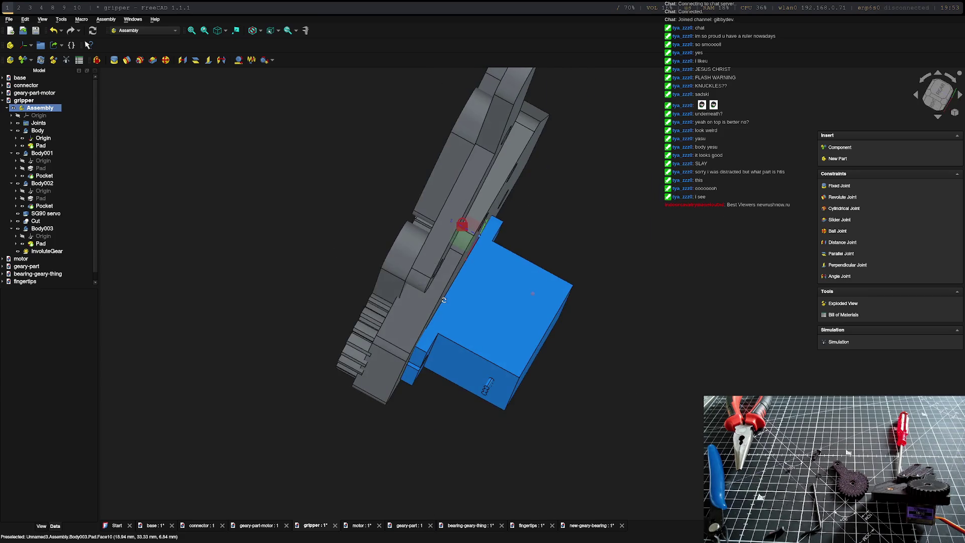
{"action": "mouse_move", "coordinate": [444, 300]}
{"action": "middle_mouse_down"}
{"action": "mouse_move", "coordinate": [380, 277]}
{"action": "mouse_move", "coordinate": [419, 259]}
{"action": "middle_mouse_up"}
{"action": "scroll", "coordinate": [479, 268], "scroll_direction": "up", "scroll_amount": 5}
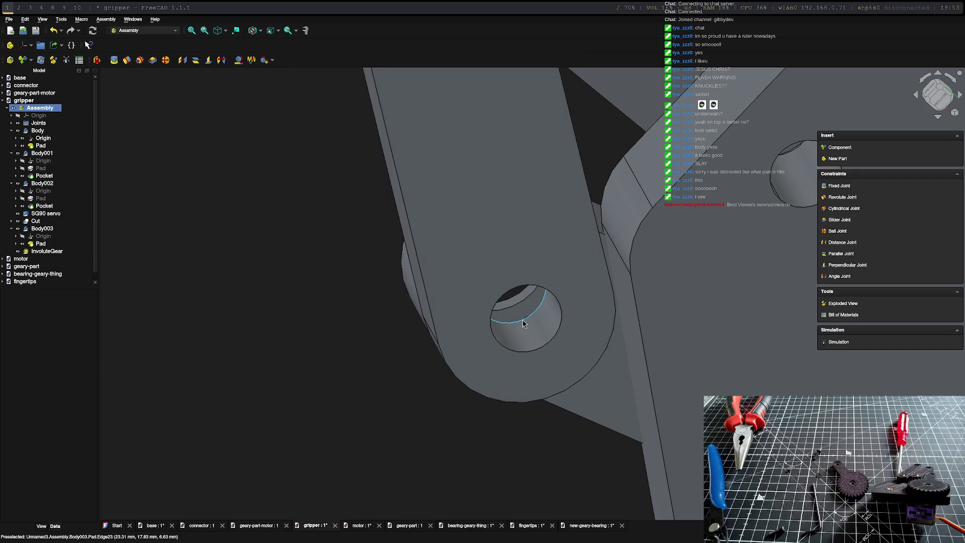
Step: Review the Revolute002, Revolute010, Revolute008 and Revolute007 joints in the Joints group
{"action": "left_click", "coordinate": [19, 122]}
{"action": "left_click", "coordinate": [42, 144]}
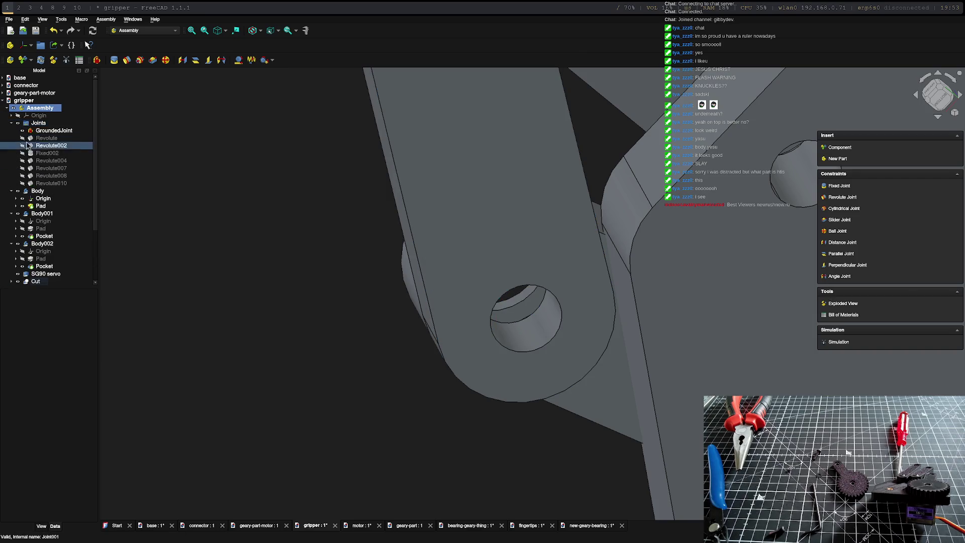
{"action": "left_click", "coordinate": [51, 183]}
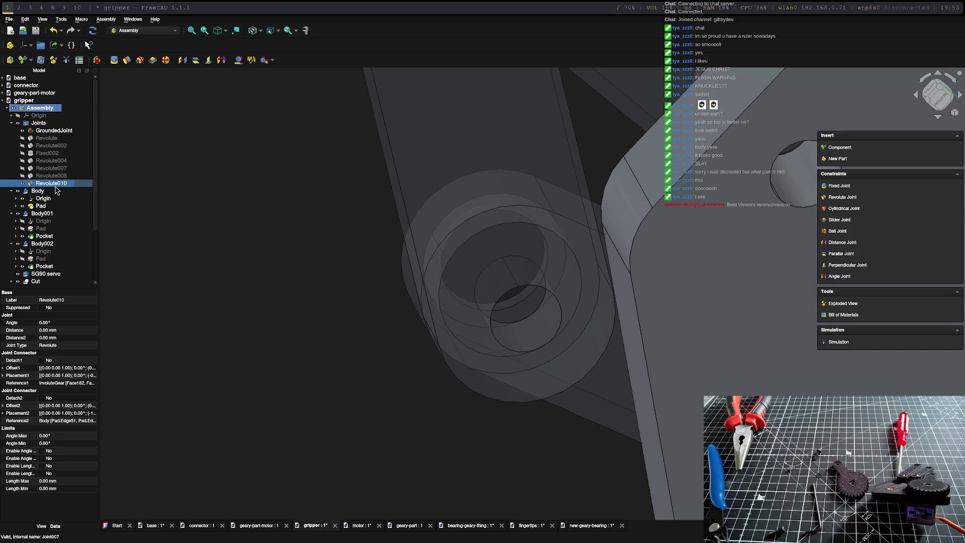
{"action": "left_click", "coordinate": [51, 176]}
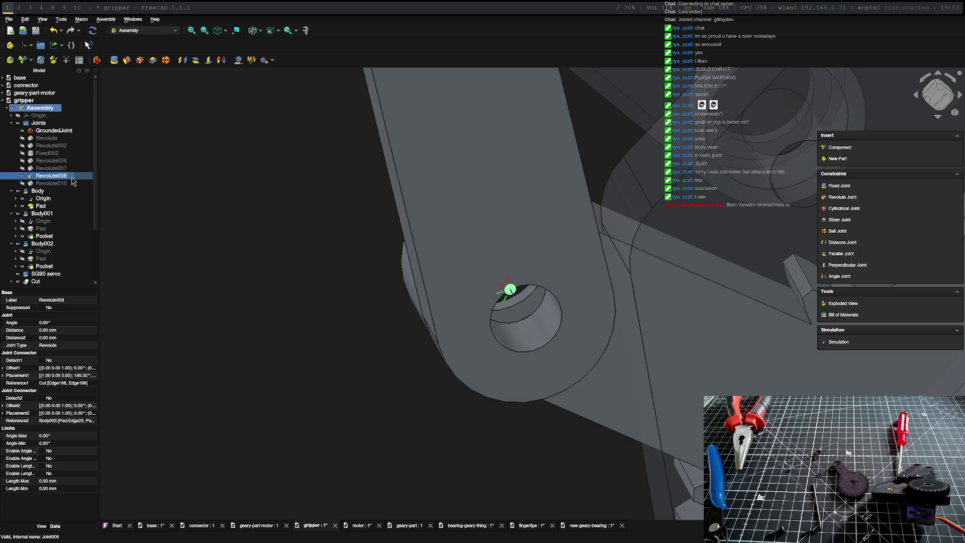
{"action": "left_click", "coordinate": [51, 167]}
{"action": "middle_click_drag", "start_coordinate": [483, 272], "coordinate": [715, 274]}
{"action": "scroll", "coordinate": [529, 226], "scroll_direction": "down", "scroll_amount": 4}
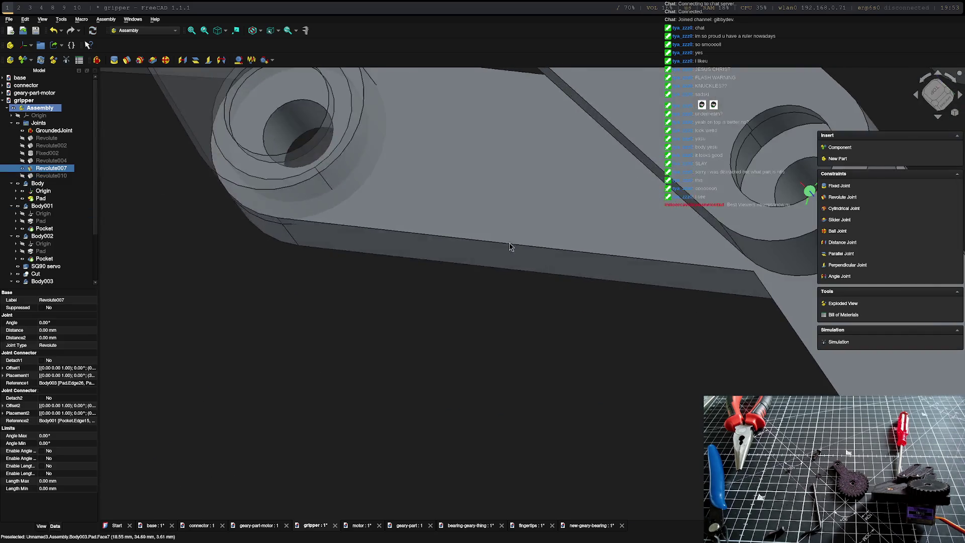
{"action": "scroll", "coordinate": [603, 211], "scroll_direction": "down", "scroll_amount": 4}
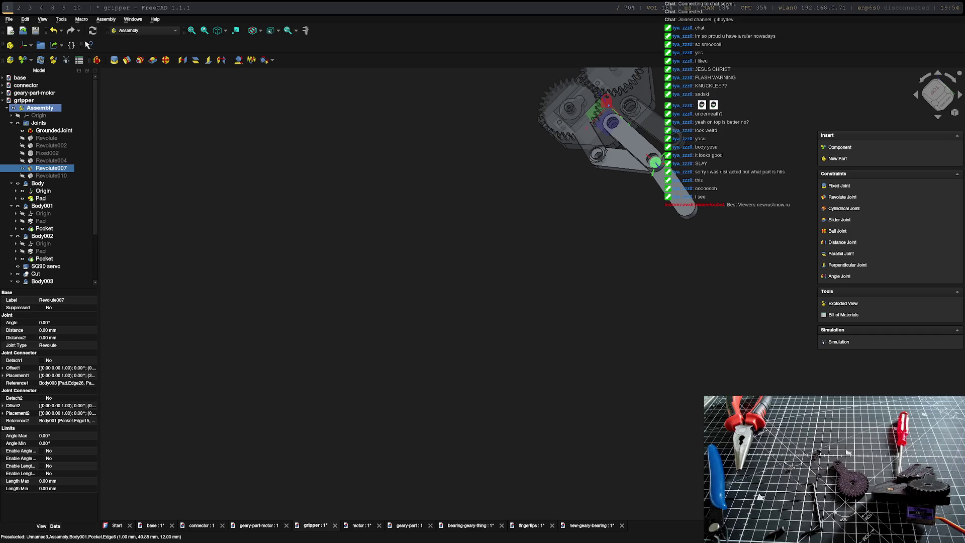
{"action": "scroll", "coordinate": [604, 202], "scroll_direction": "down", "scroll_amount": 3}
{"action": "scroll", "coordinate": [603, 202], "scroll_direction": "up", "scroll_amount": 4}
{"action": "scroll", "coordinate": [604, 203], "scroll_direction": "up", "scroll_amount": 3}
{"action": "scroll", "coordinate": [604, 202], "scroll_direction": "up", "scroll_amount": 4}
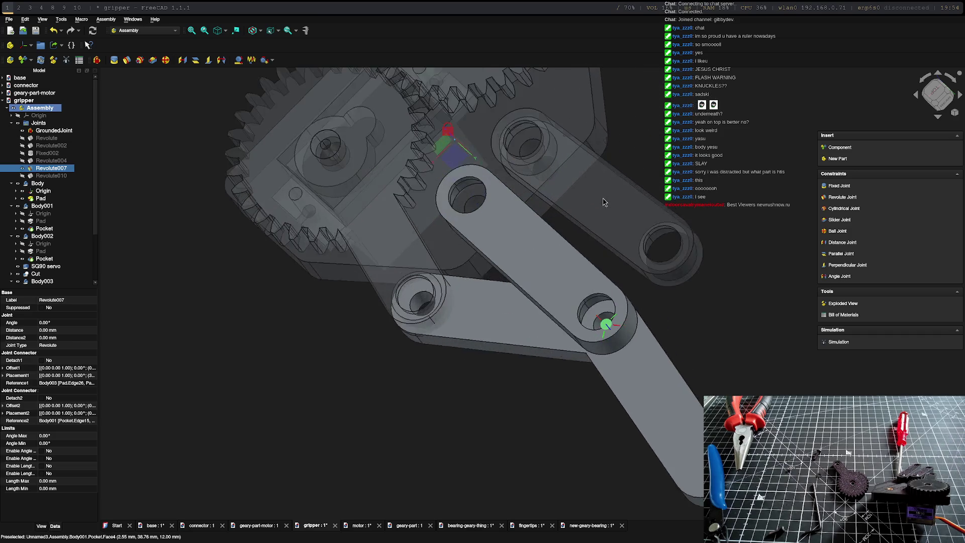
{"action": "scroll", "coordinate": [604, 202], "scroll_direction": "up", "scroll_amount": 2}
{"action": "middle_click_drag", "start_coordinate": [528, 212], "coordinate": [687, 278]}
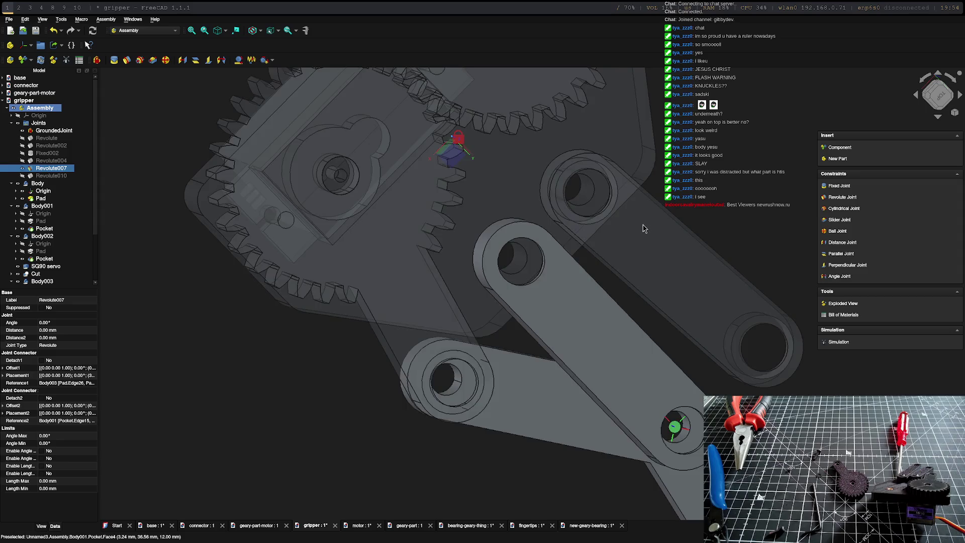
{"action": "scroll", "coordinate": [644, 228], "scroll_direction": "down", "scroll_amount": 4}
{"action": "scroll", "coordinate": [645, 217], "scroll_direction": "up", "scroll_amount": 3}
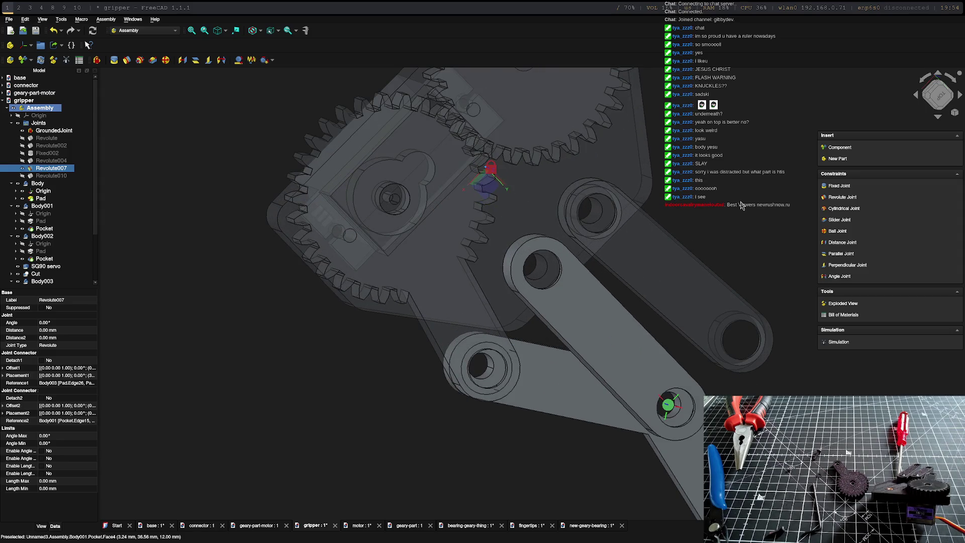
{"action": "left_click", "coordinate": [43, 191]}
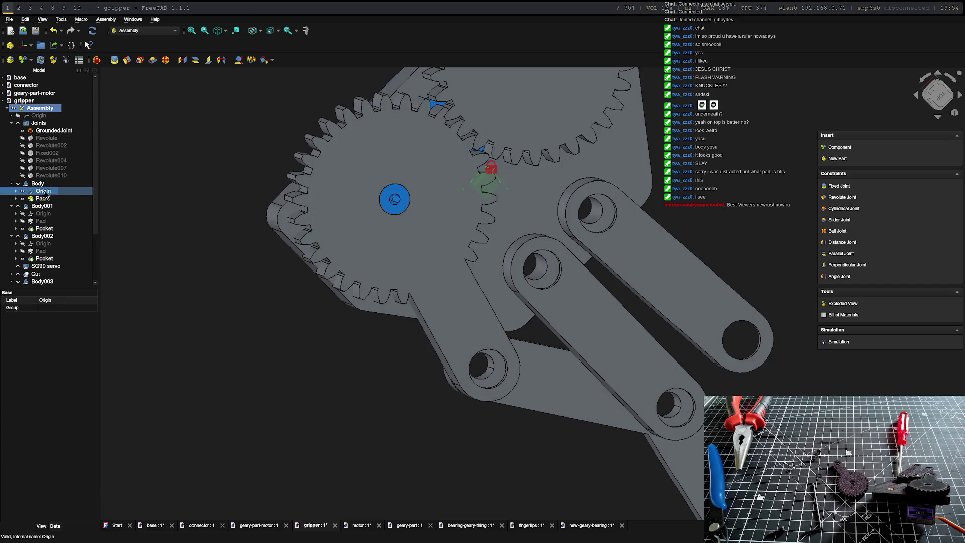
Step: Swing the gear arm on its revolute joint and nudge the right link, viewed from the front
{"action": "left_click", "coordinate": [37, 184]}
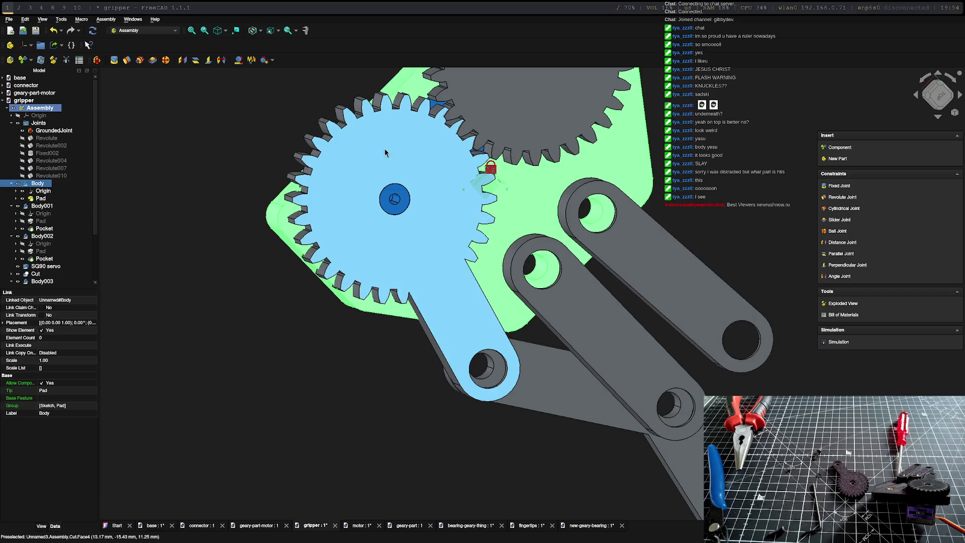
{"action": "left_click", "coordinate": [385, 148]}
{"action": "scroll", "coordinate": [514, 119], "scroll_direction": "down", "scroll_amount": 1}
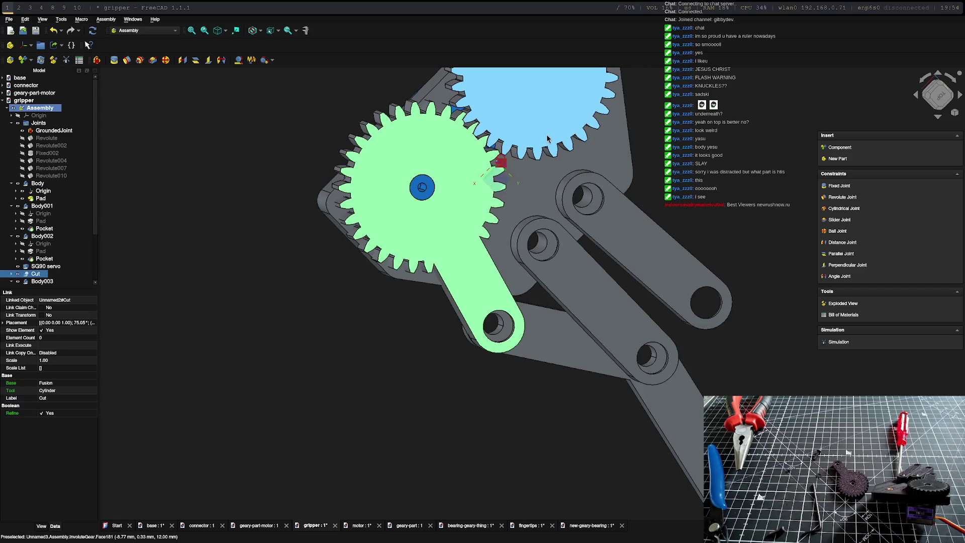
{"action": "left_click_drag", "start_coordinate": [497, 324], "coordinate": [533, 289]}
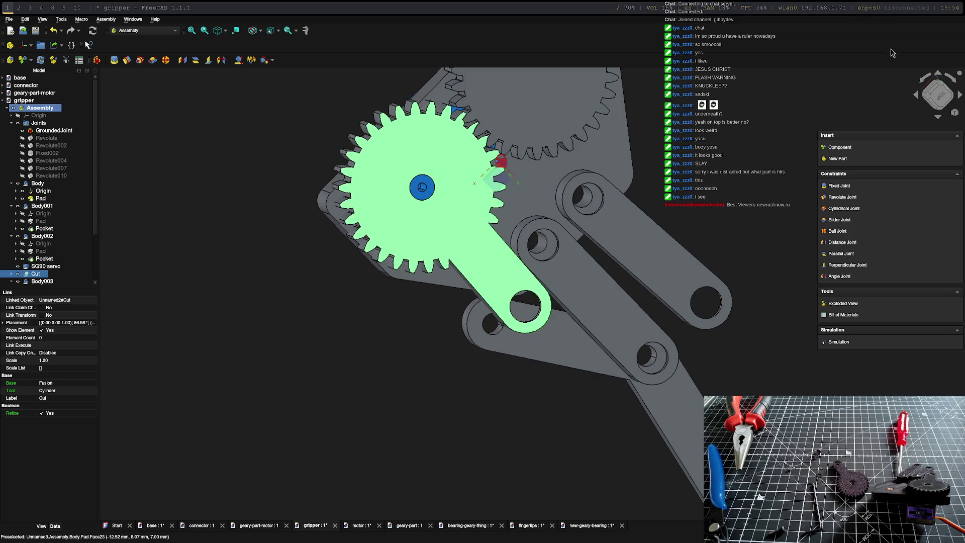
{"action": "left_click", "coordinate": [938, 94]}
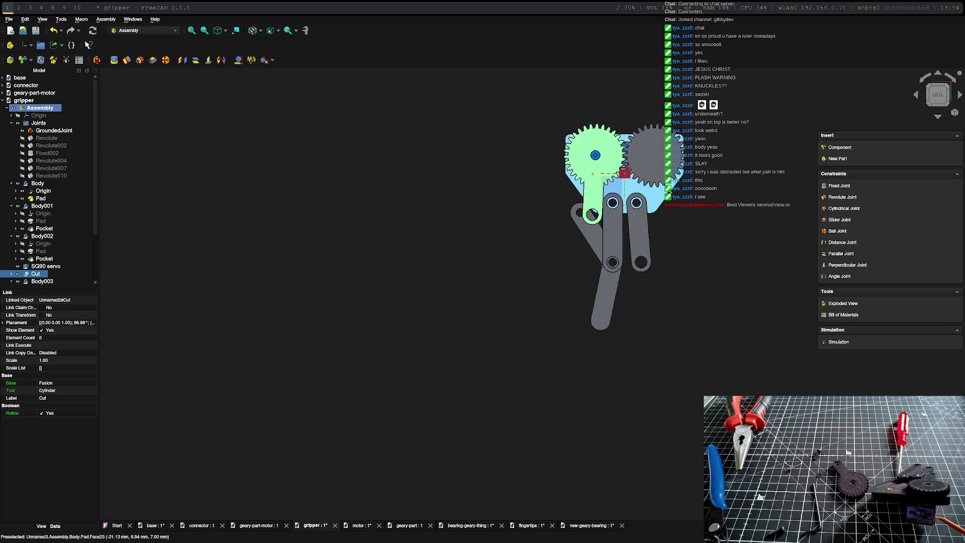
{"action": "mouse_move", "coordinate": [600, 355]}
{"action": "left_mouse_down"}
{"action": "mouse_move", "coordinate": [591, 379]}
{"action": "mouse_move", "coordinate": [541, 378]}
{"action": "left_mouse_up"}
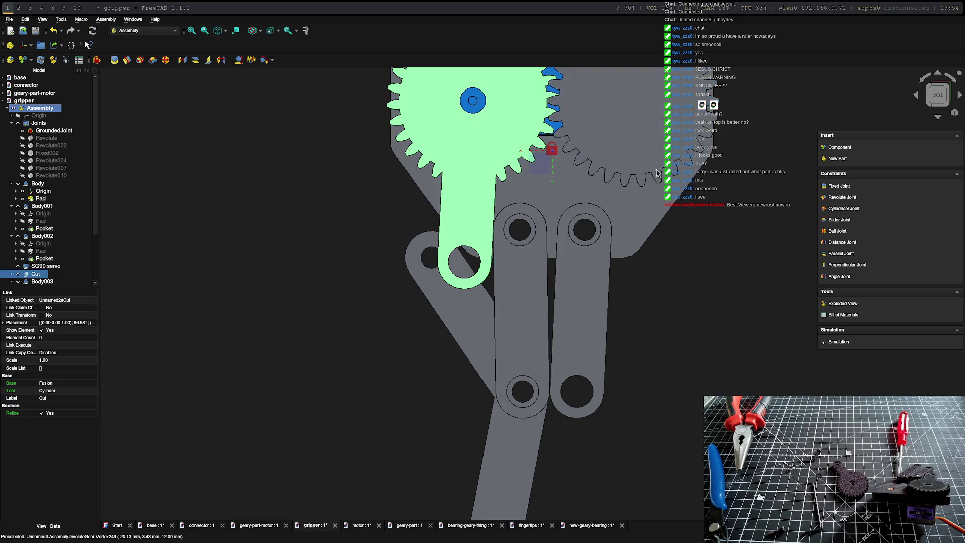
{"action": "left_click_drag", "start_coordinate": [464, 249], "coordinate": [465, 247]}
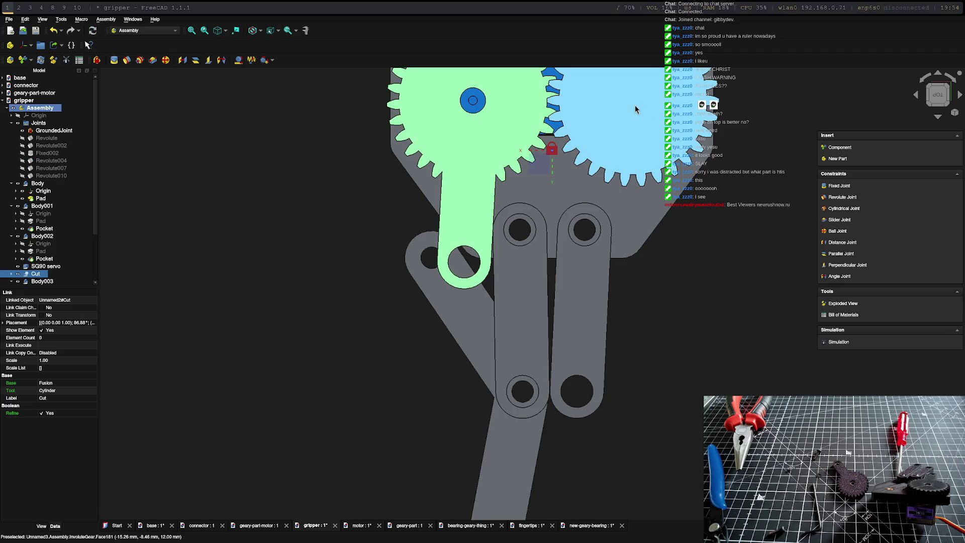
{"action": "scroll", "coordinate": [607, 101], "scroll_direction": "up", "scroll_amount": 3}
{"action": "scroll", "coordinate": [605, 103], "scroll_direction": "up", "scroll_amount": 2}
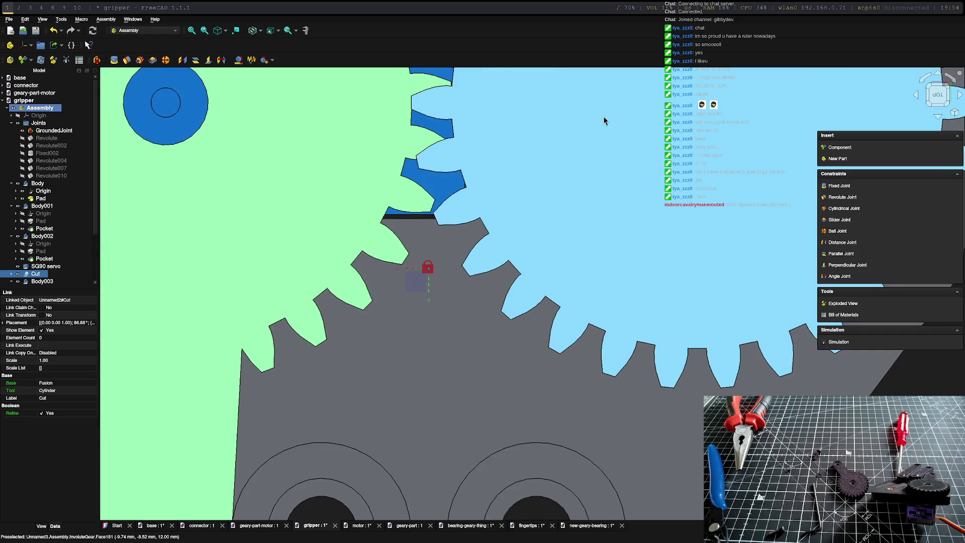
{"action": "scroll", "coordinate": [602, 118], "scroll_direction": "down", "scroll_amount": 5}
{"action": "scroll", "coordinate": [598, 120], "scroll_direction": "down", "scroll_amount": 5}
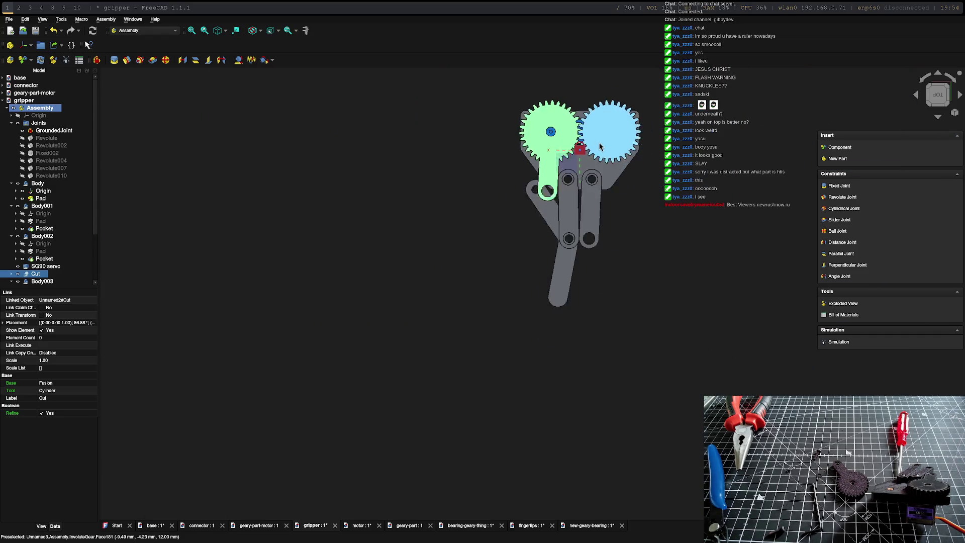
{"action": "scroll", "coordinate": [562, 172], "scroll_direction": "up", "scroll_amount": 5}
{"action": "scroll", "coordinate": [559, 173], "scroll_direction": "up", "scroll_amount": 2}
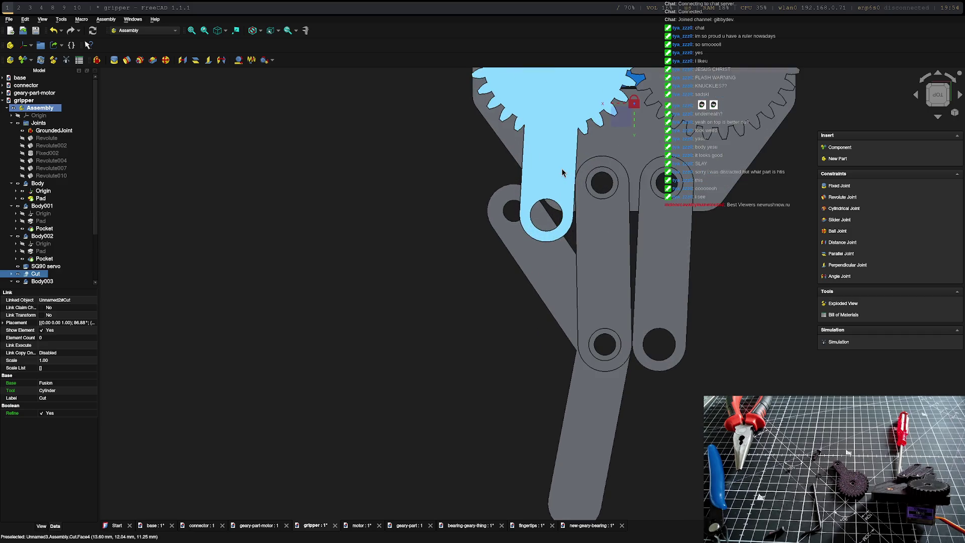
{"action": "scroll", "coordinate": [453, 144], "scroll_direction": "up", "scroll_amount": 2}
{"action": "scroll", "coordinate": [442, 162], "scroll_direction": "down", "scroll_amount": 2}
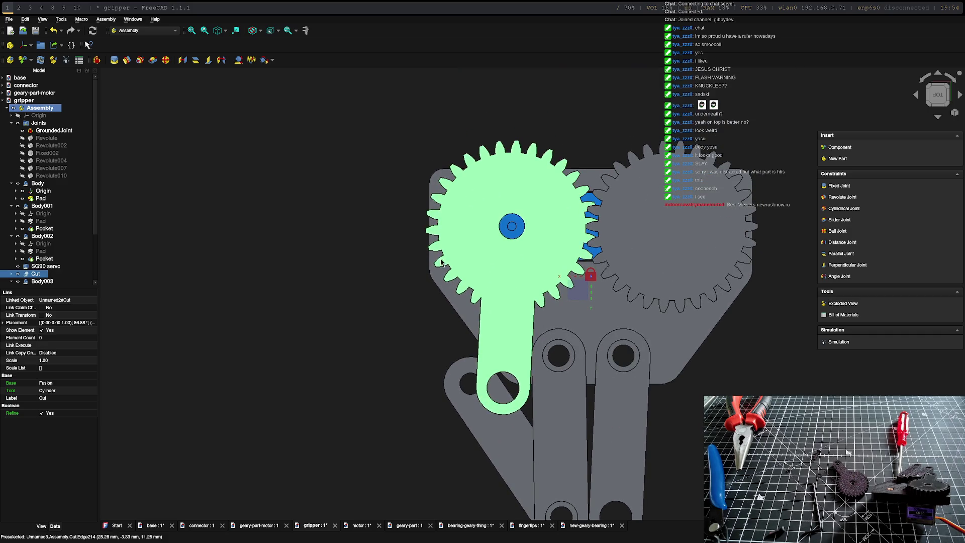
Step: Rotate the gear arm to hang vertically and rock it to test meshing with the 30-tooth gear
{"action": "key", "text": "Escape"}
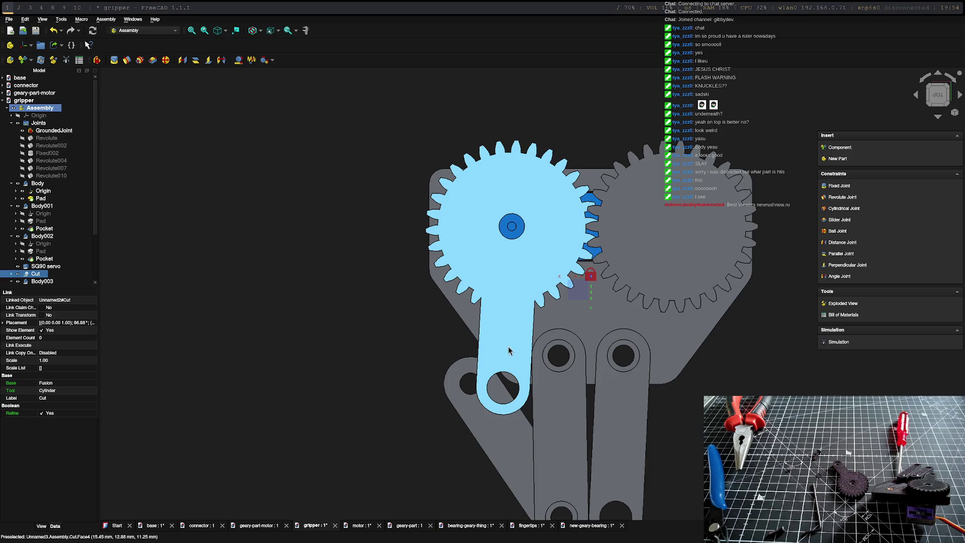
{"action": "left_click_drag", "start_coordinate": [519, 366], "coordinate": [528, 372]}
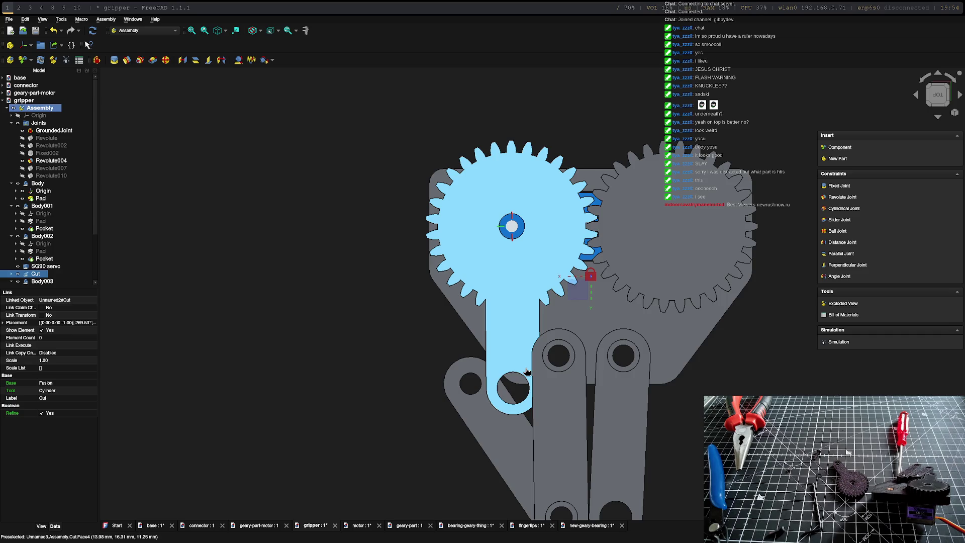
{"action": "left_click_drag", "start_coordinate": [527, 372], "coordinate": [526, 373]}
{"action": "left_click", "coordinate": [527, 372]}
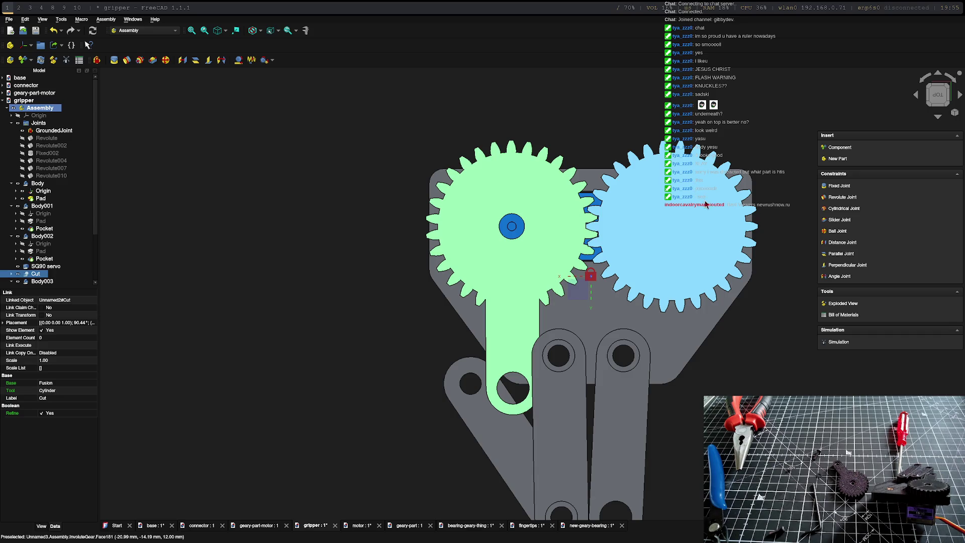
{"action": "left_click", "coordinate": [683, 207]}
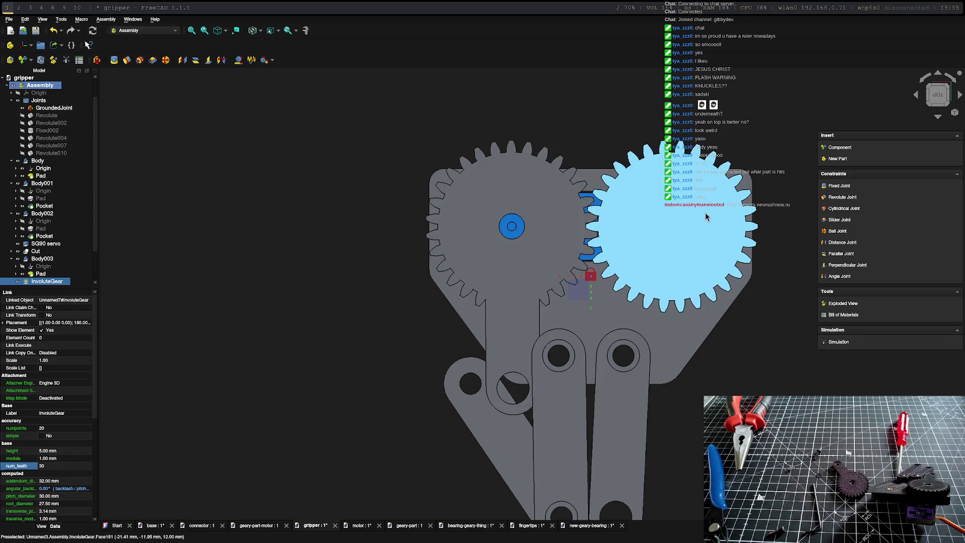
{"action": "left_click_drag", "start_coordinate": [684, 230], "coordinate": [645, 254]}
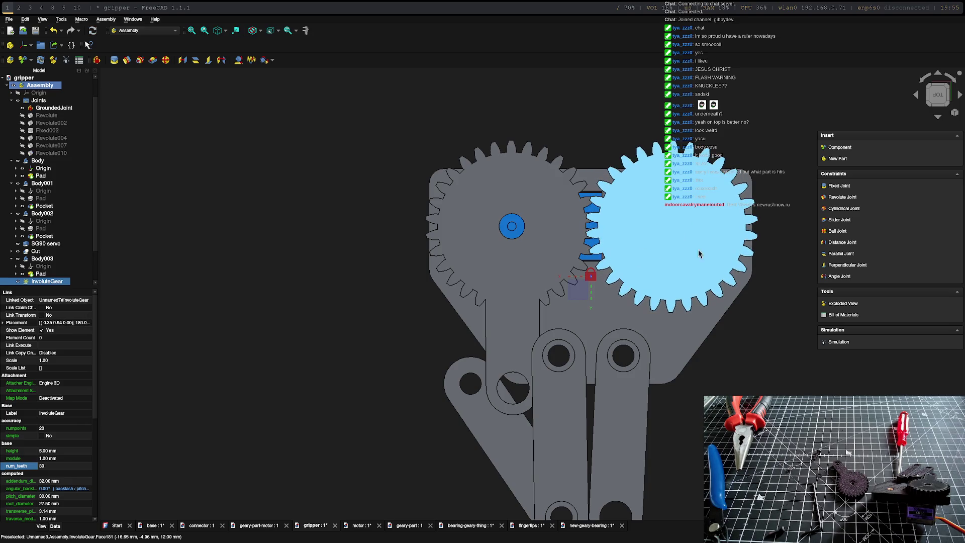
{"action": "key", "text": "ctrl+z"}
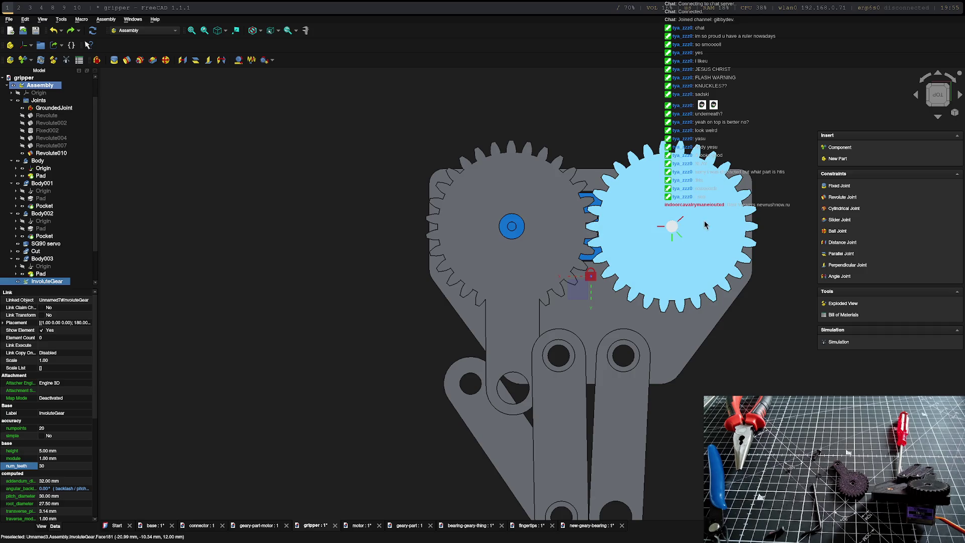
{"action": "left_click", "coordinate": [670, 305]}
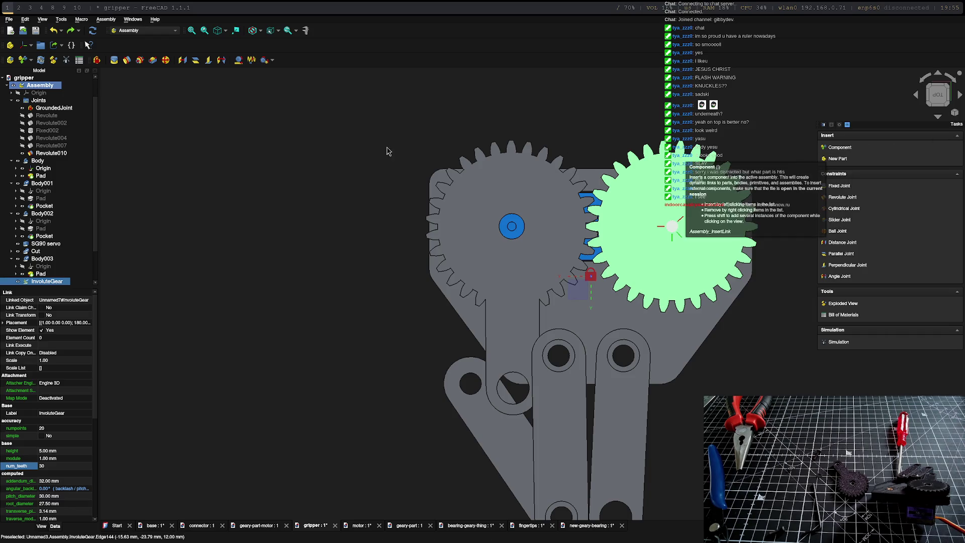
{"action": "left_click", "coordinate": [45, 122]}
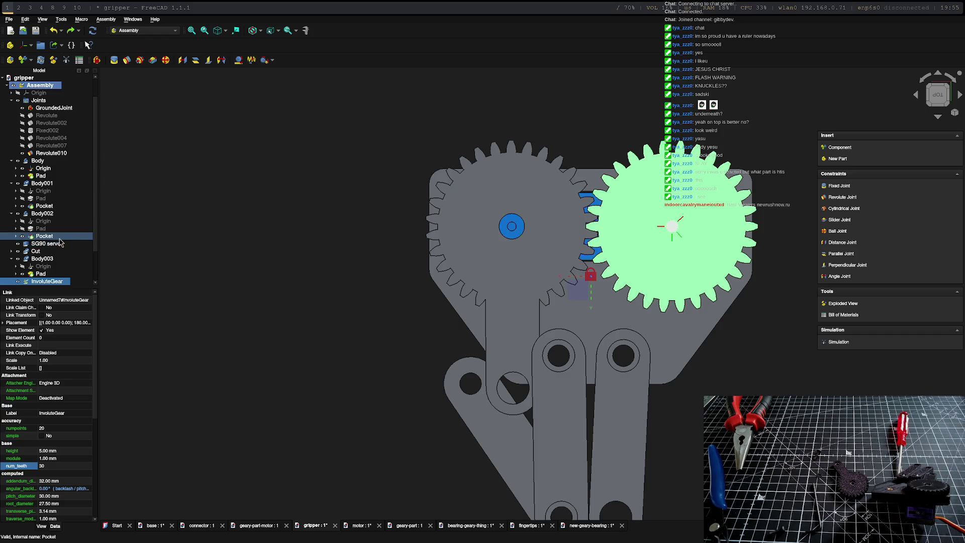
{"action": "scroll", "coordinate": [46, 227], "scroll_direction": "down", "scroll_amount": 2}
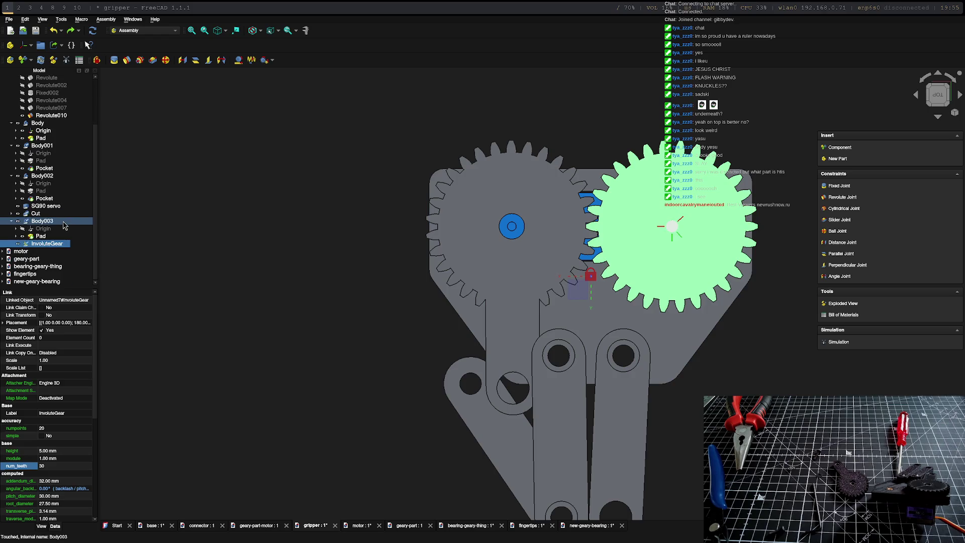
{"action": "double_click", "coordinate": [33, 281]}
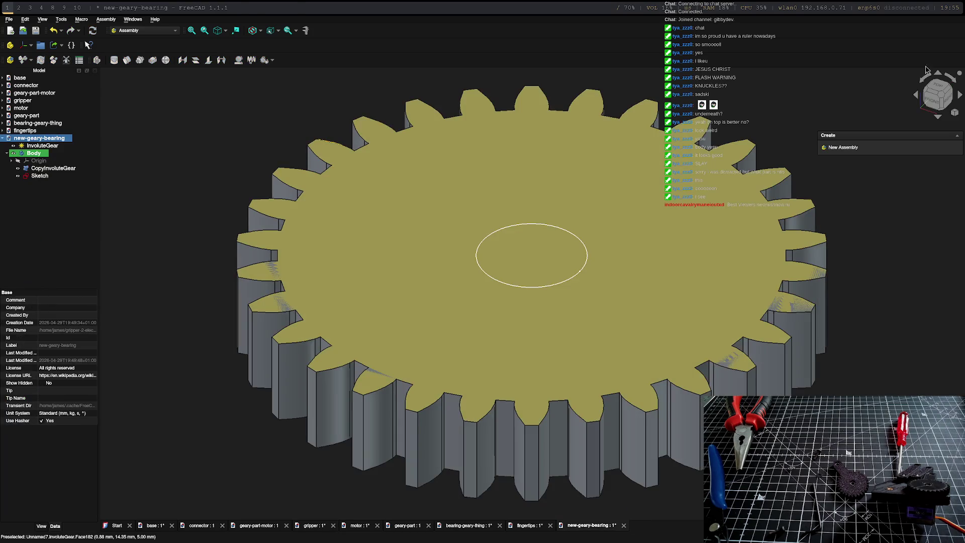
Step: View from the top, visit the gripper's Body003 Pad, then return to new-geary-bearing's Body
{"action": "left_click", "coordinate": [937, 90]}
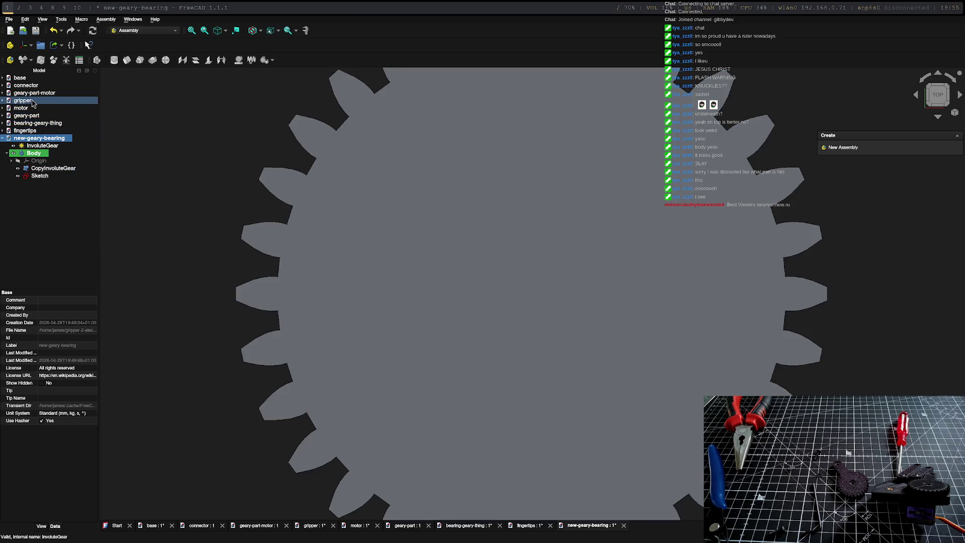
{"action": "scroll", "coordinate": [574, 250], "scroll_direction": "down", "scroll_amount": 5}
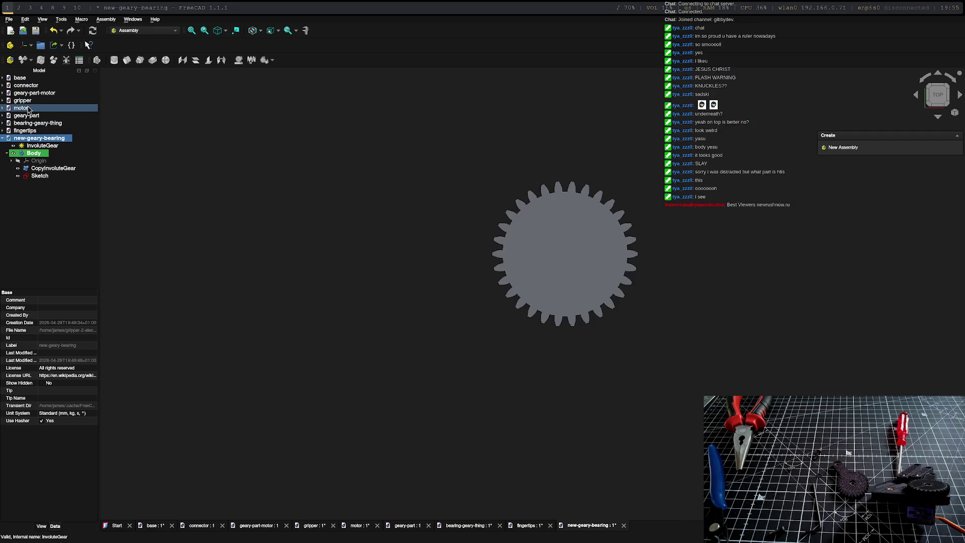
{"action": "double_click", "coordinate": [23, 101]}
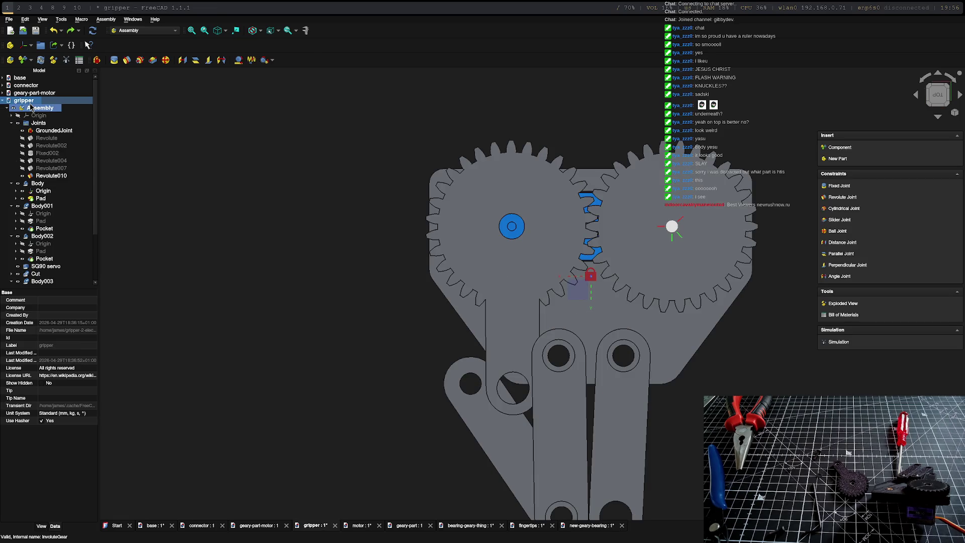
{"action": "scroll", "coordinate": [38, 162], "scroll_direction": "down", "scroll_amount": 3}
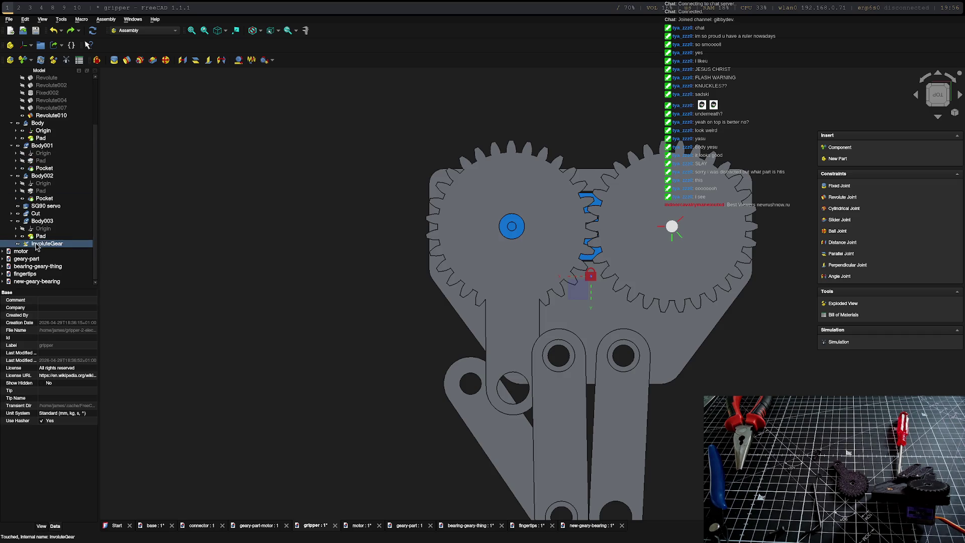
{"action": "left_click", "coordinate": [40, 237]}
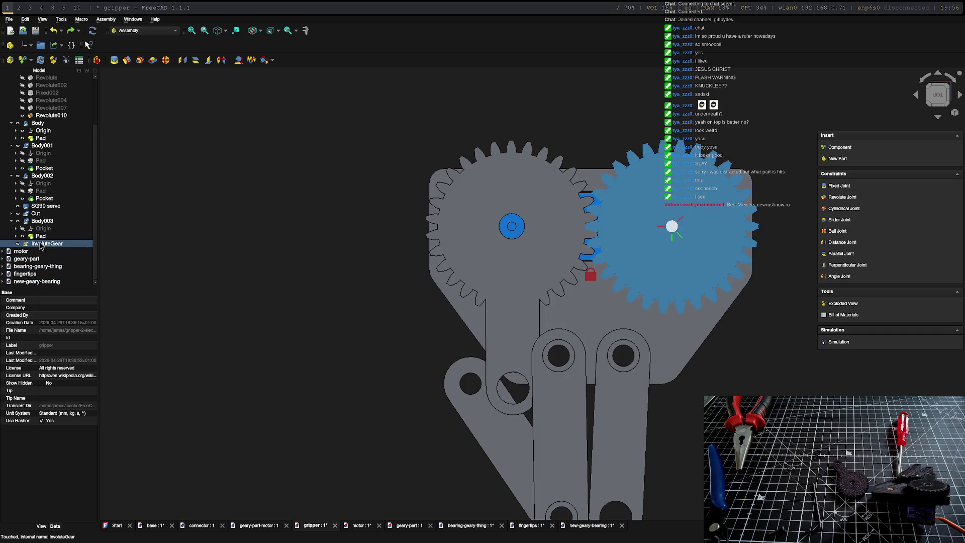
{"action": "double_click", "coordinate": [38, 281]}
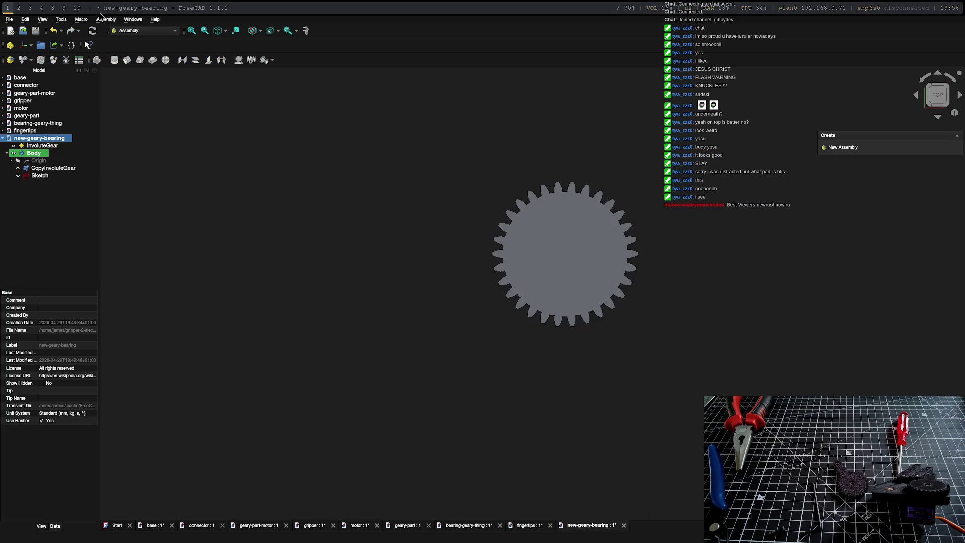
{"action": "left_click", "coordinate": [35, 153]}
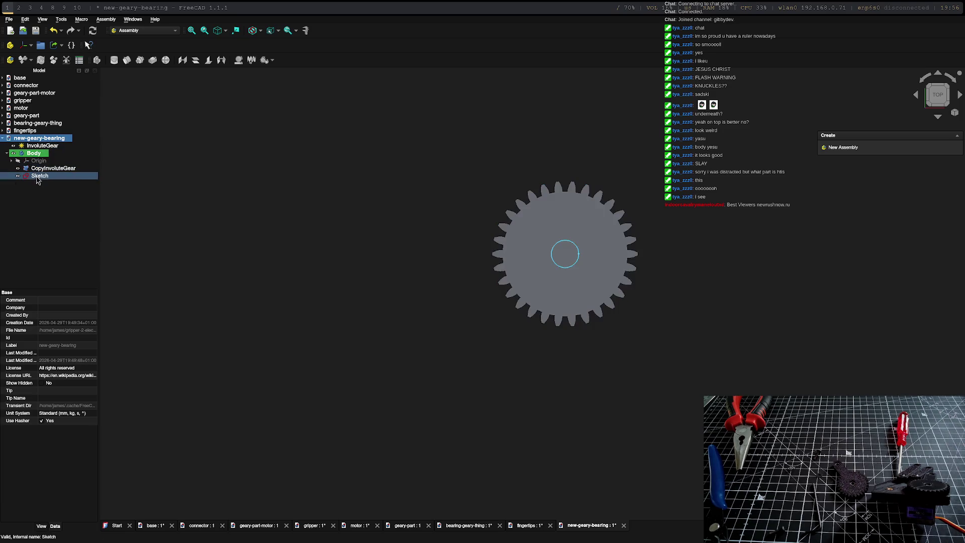
Step: Delete the copied-gear Body with its sketch, leaving only the 30-tooth InvoluteGear
{"action": "right_click", "coordinate": [39, 138]}
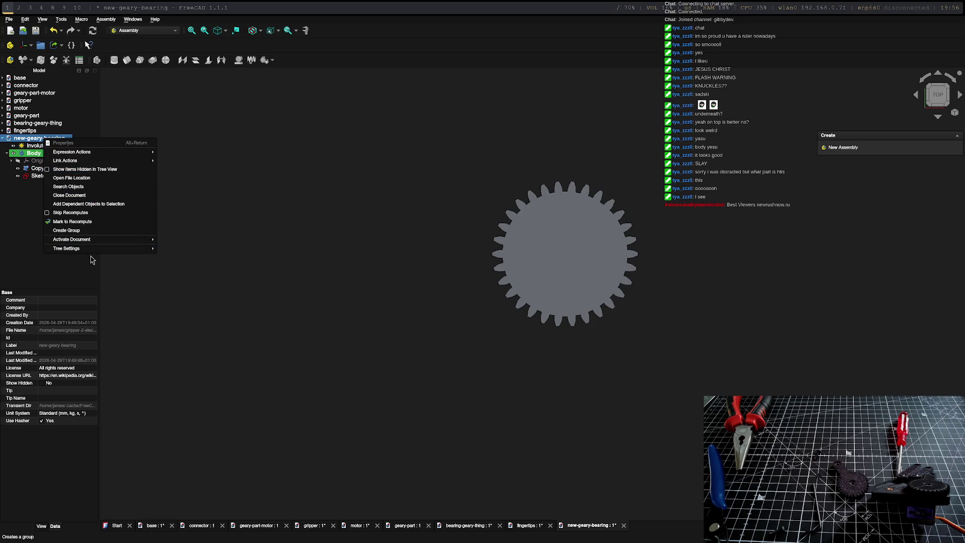
{"action": "left_click", "coordinate": [373, 216]}
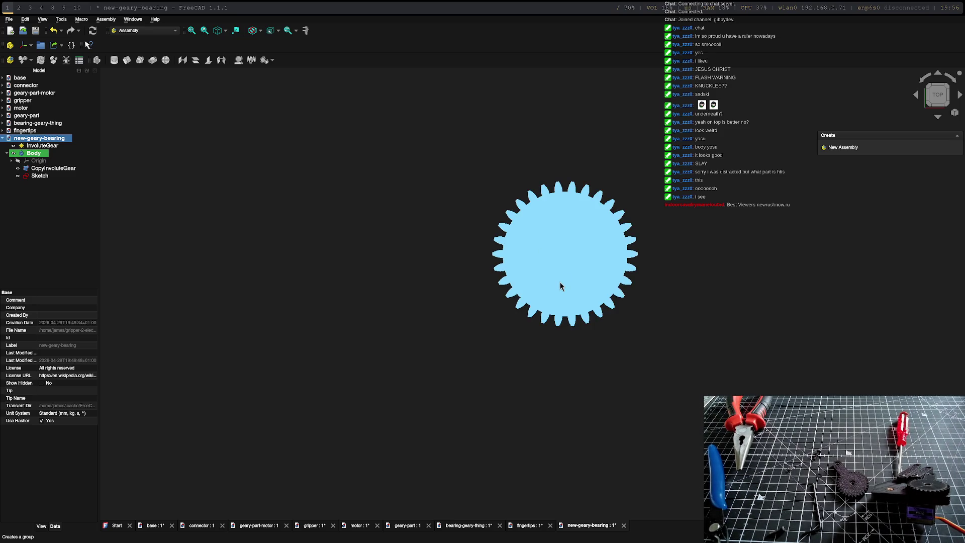
{"action": "middle_click_drag", "start_coordinate": [567, 354], "coordinate": [551, 365]}
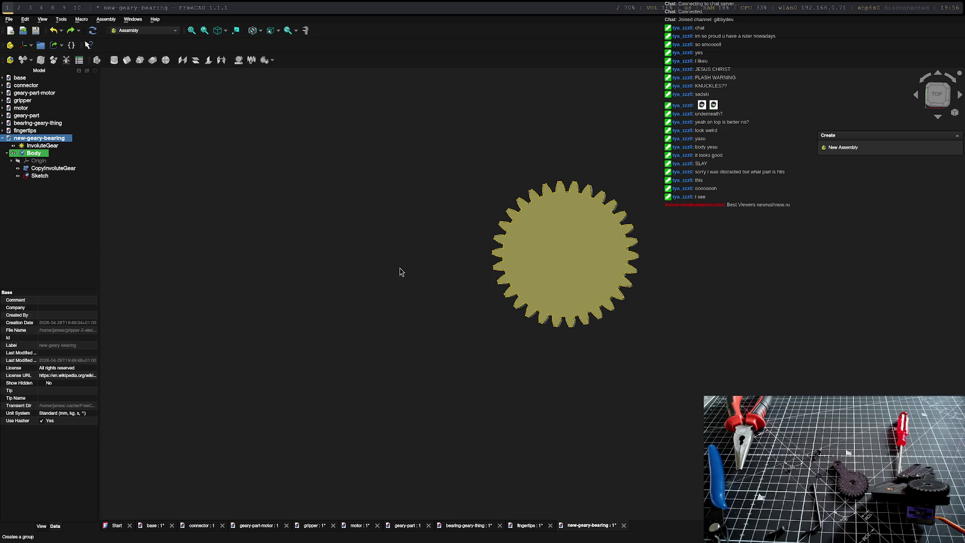
{"action": "key", "text": "Delete"}
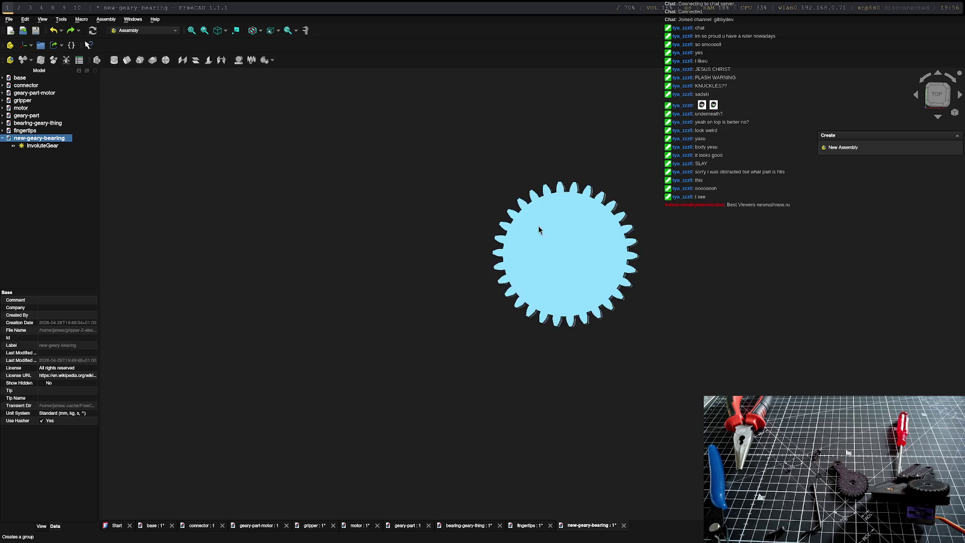
{"action": "left_click", "coordinate": [42, 145]}
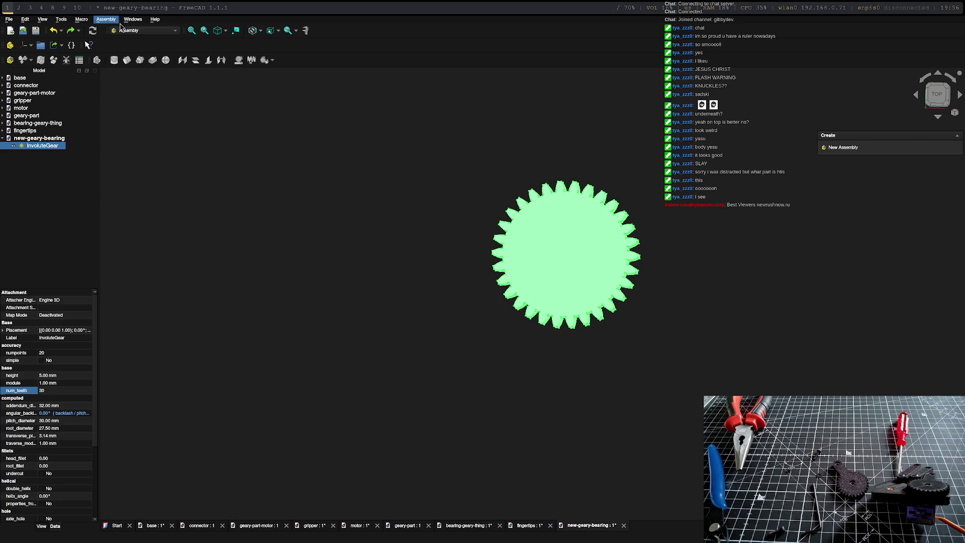
Step: In the Part workbench, add a 2 mm radius, 10 mm tall Cylinder at the gear's centre
{"action": "left_click", "coordinate": [143, 30]}
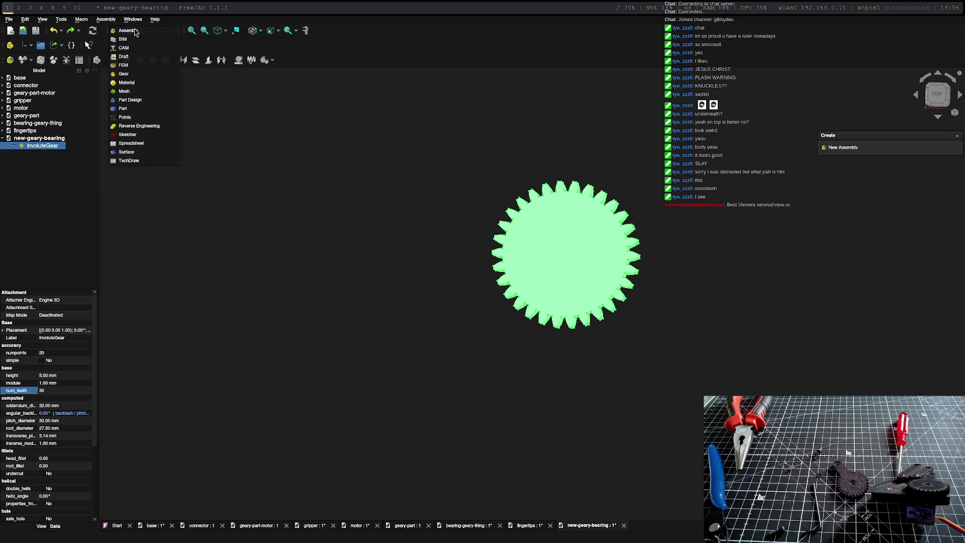
{"action": "left_click", "coordinate": [122, 107]}
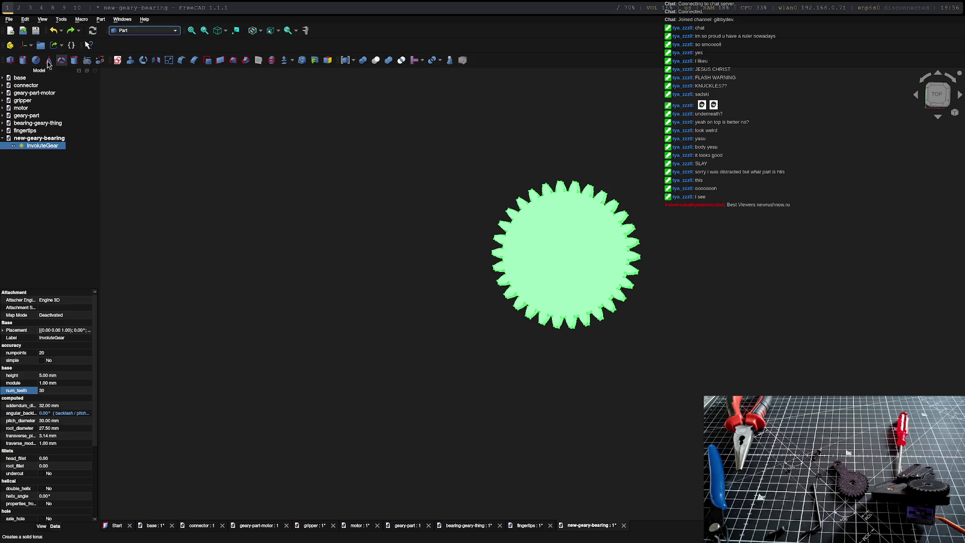
{"action": "left_click", "coordinate": [23, 61]}
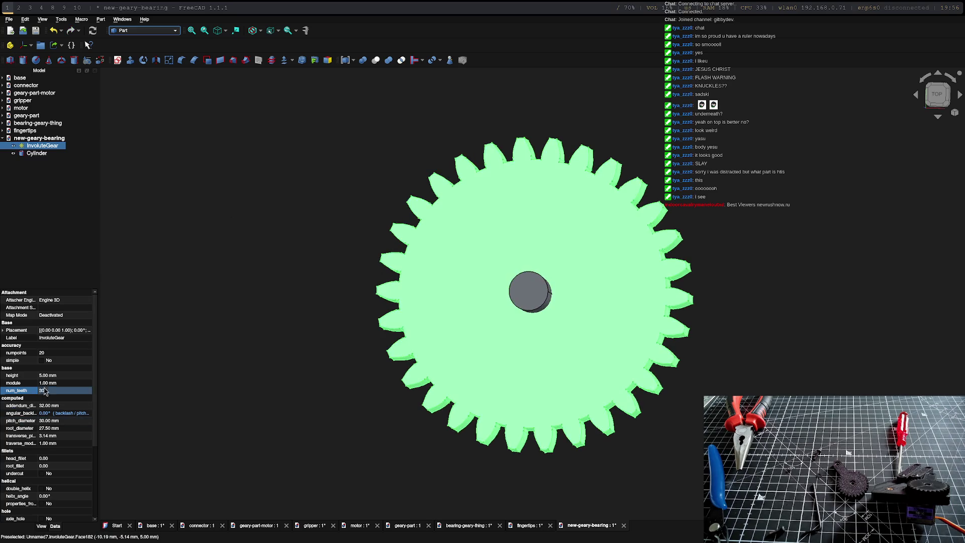
{"action": "scroll", "coordinate": [51, 392], "scroll_direction": "down", "scroll_amount": 5}
{"action": "left_click", "coordinate": [51, 398]}
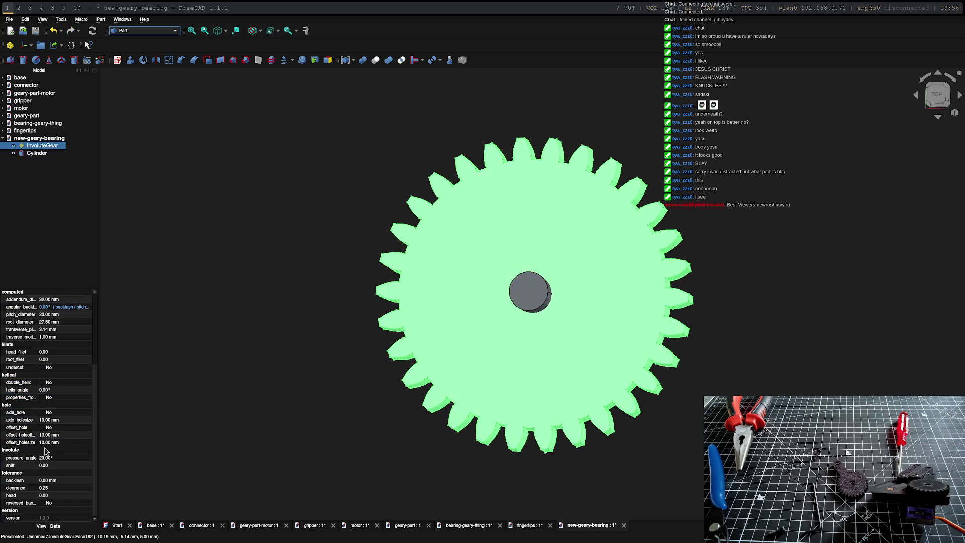
{"action": "scroll", "coordinate": [52, 407], "scroll_direction": "up", "scroll_amount": 5}
{"action": "left_click", "coordinate": [57, 307]}
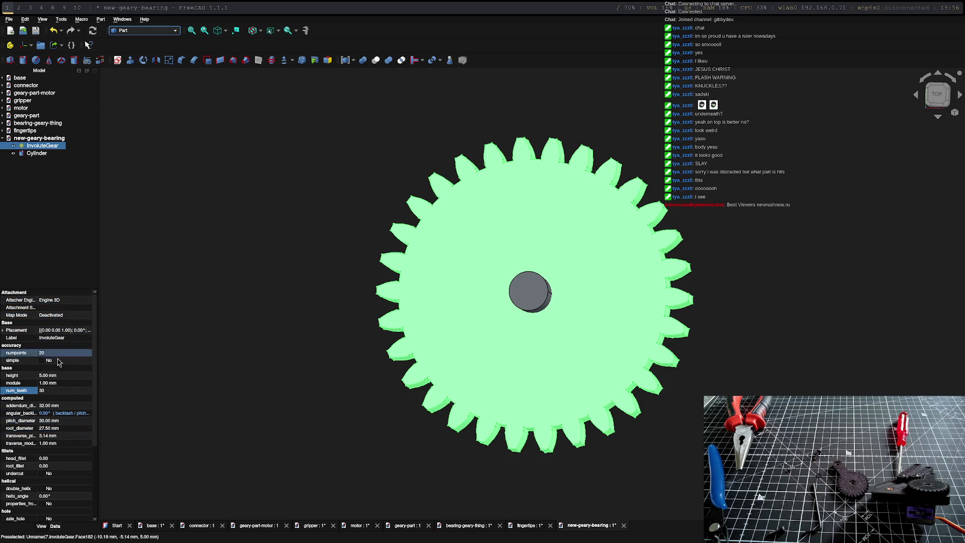
{"action": "left_click", "coordinate": [45, 375]}
{"action": "left_click", "coordinate": [47, 383]}
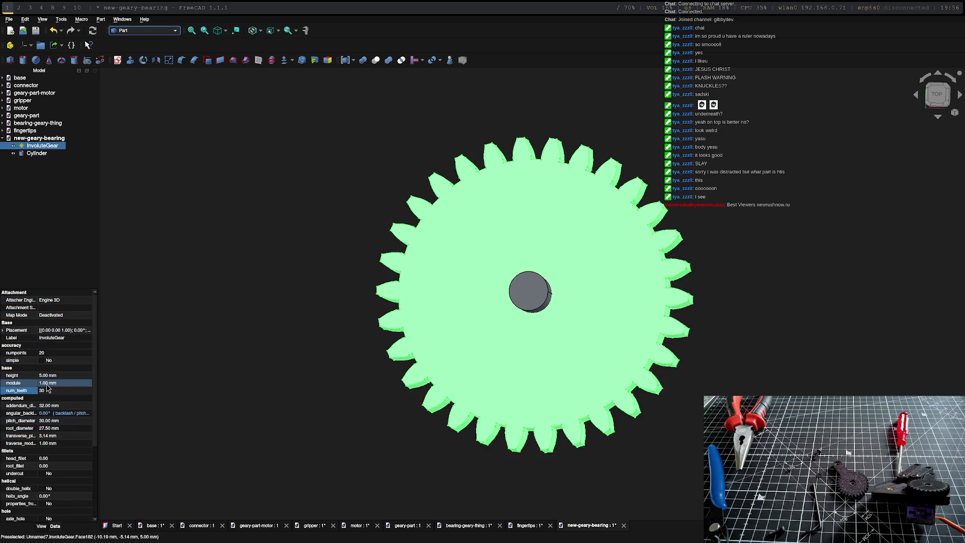
{"action": "left_click", "coordinate": [46, 390]}
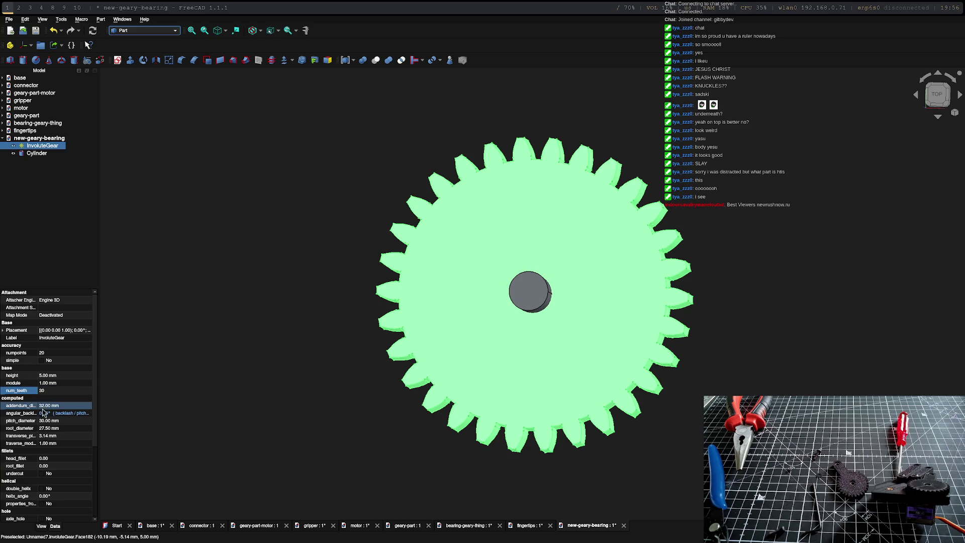
{"action": "left_click", "coordinate": [43, 414]}
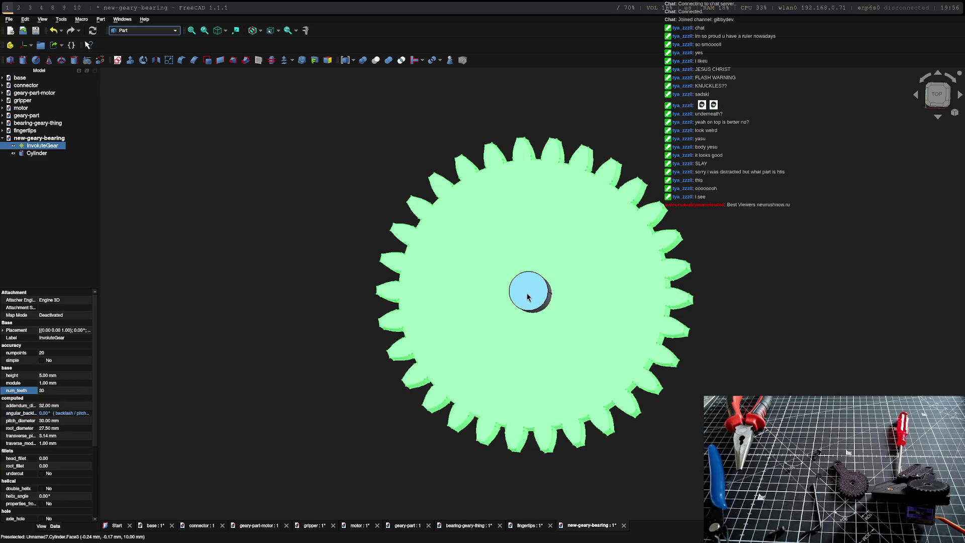
{"action": "double_click", "coordinate": [37, 154]}
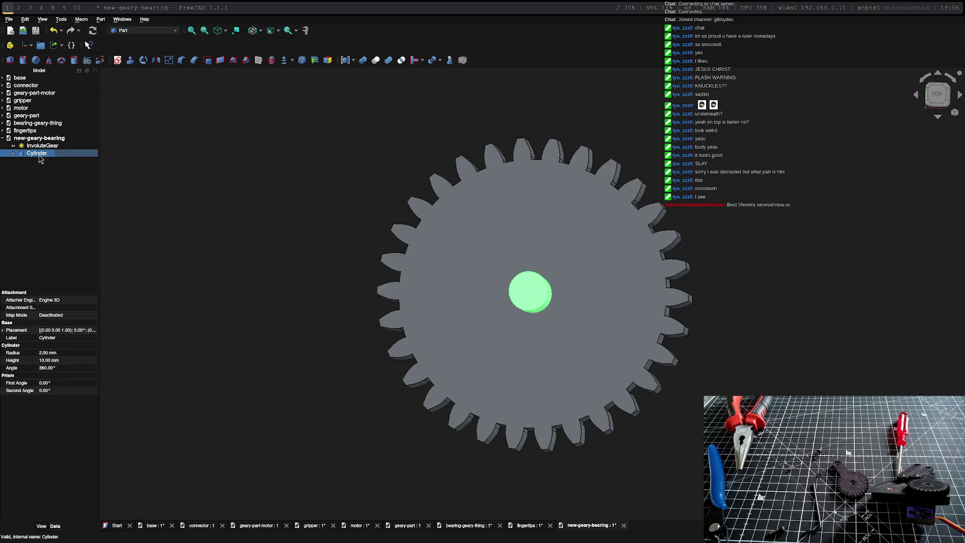
Step: Edit the Cylinder's Radius property and close the primitive panel
{"action": "left_click", "coordinate": [47, 352]}
{"action": "double_click", "coordinate": [48, 352]}
{"action": "type", "text": "3"}
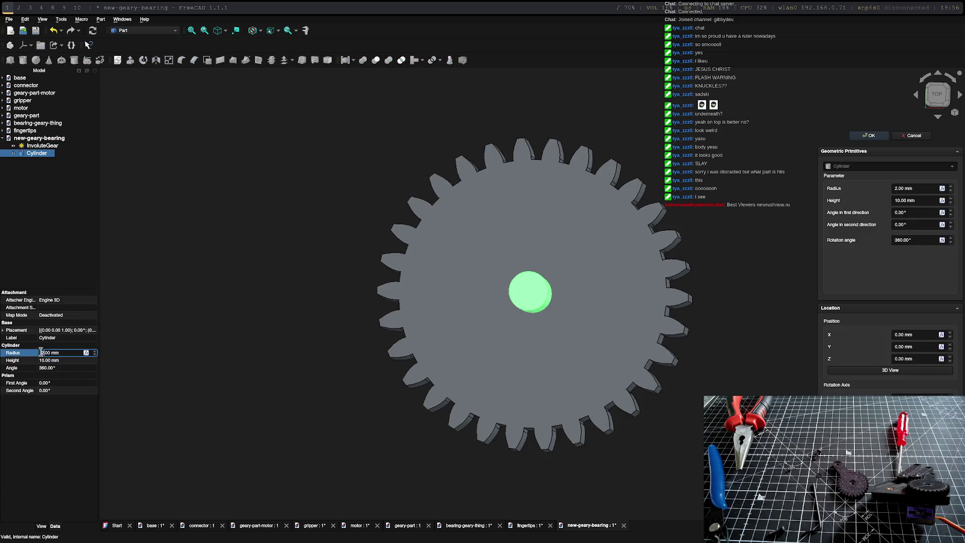
{"action": "left_click", "coordinate": [148, 339]}
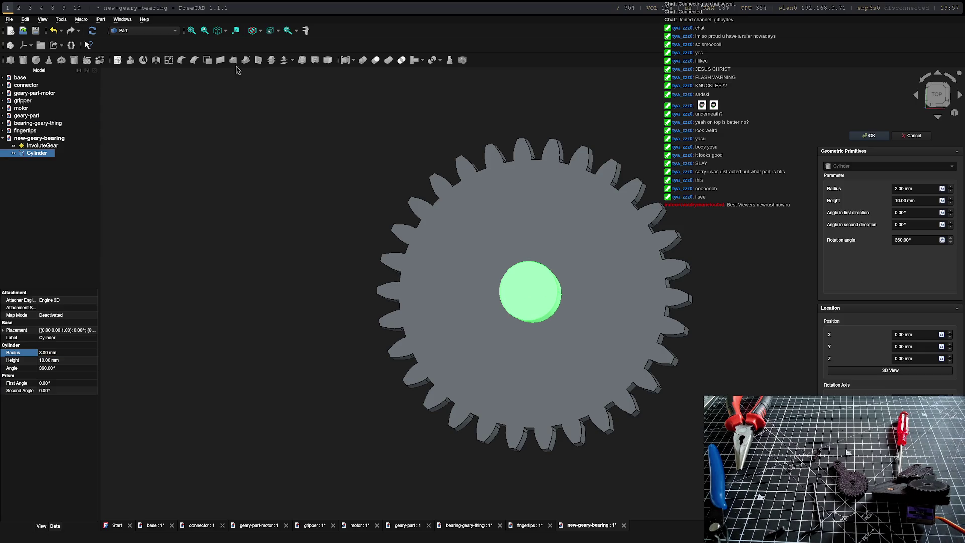
{"action": "left_click", "coordinate": [873, 136]}
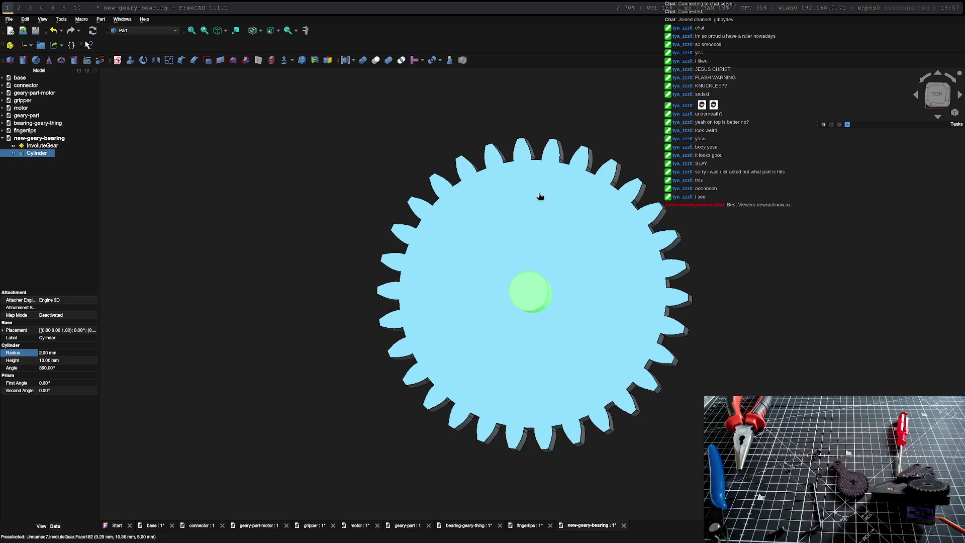
Step: Remove the Cylinder with undo, leaving only the InvoluteGear, and clear the selection
{"action": "left_click", "coordinate": [545, 300]}
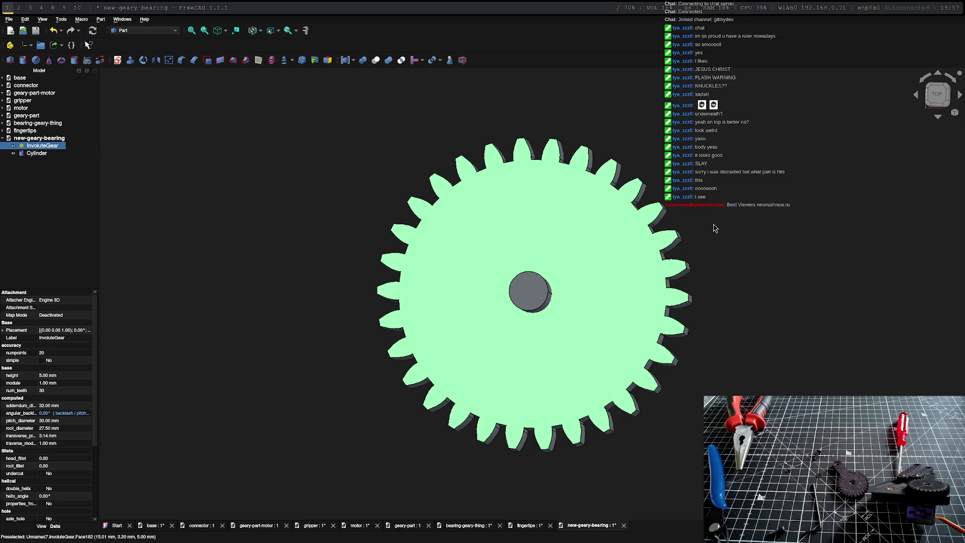
{"action": "key", "text": "ctrl+z"}
{"action": "left_click", "coordinate": [41, 145]}
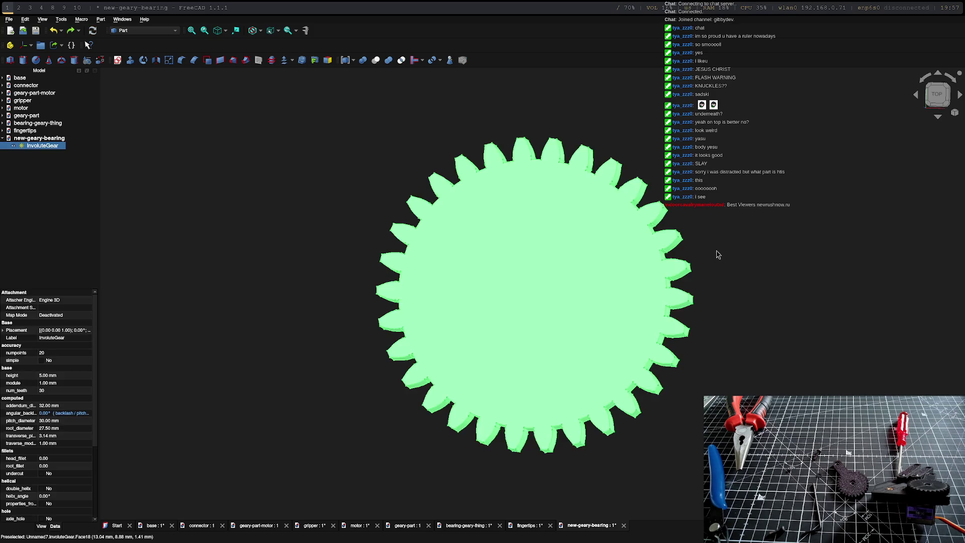
{"action": "left_click", "coordinate": [42, 190]}
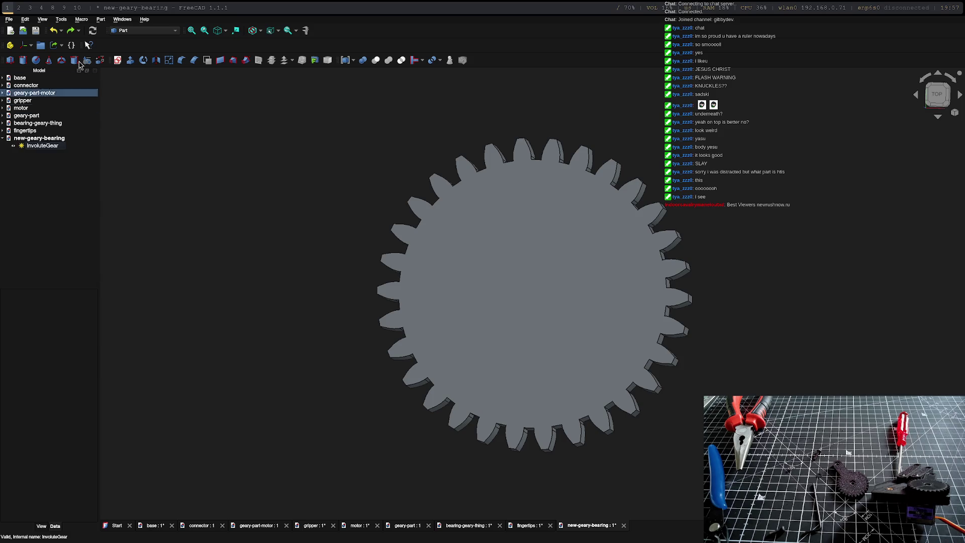